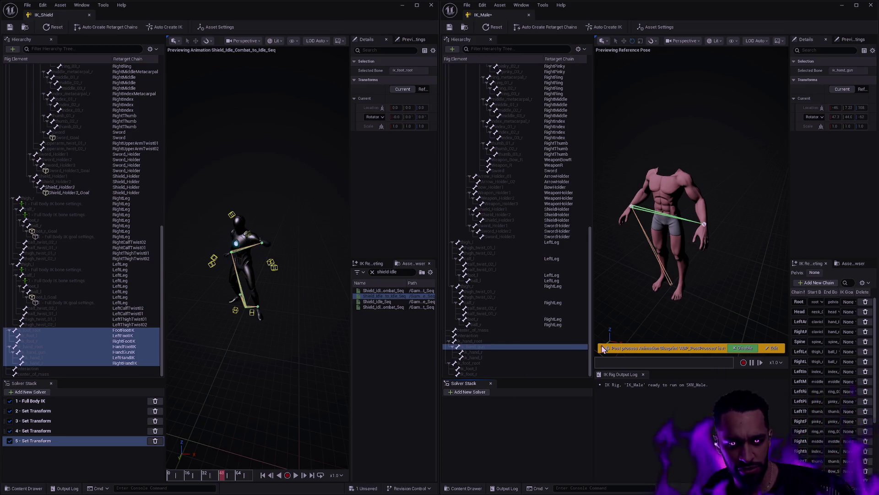
Inspect the male rig's hand IK bones, then select FootRootIK in the shield rig for comparison
click(482, 346)
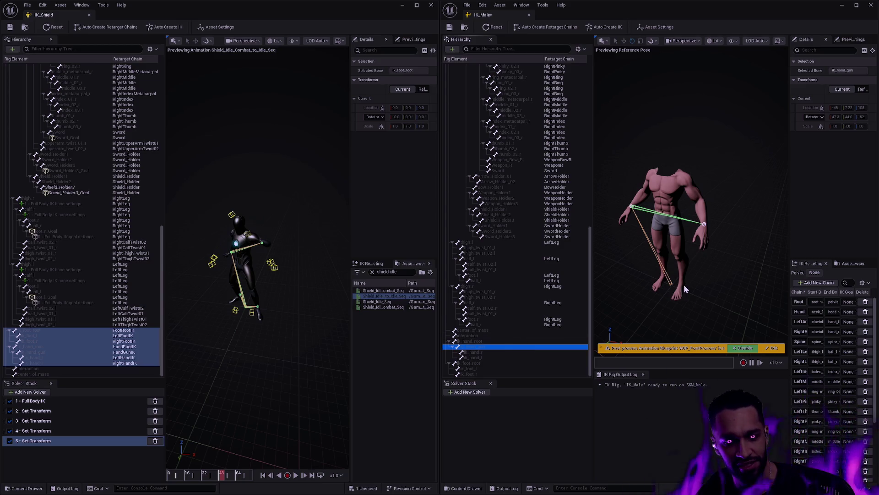
key(f)
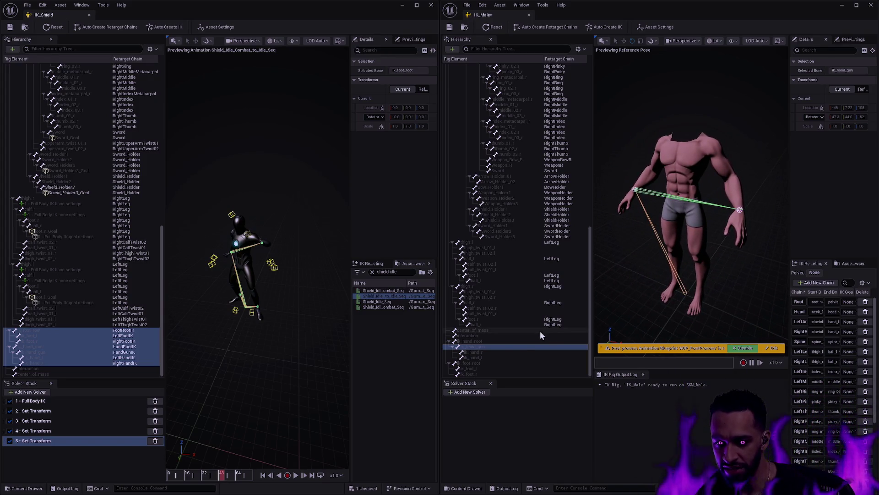
click(509, 341)
click(505, 347)
click(499, 350)
click(496, 359)
click(483, 352)
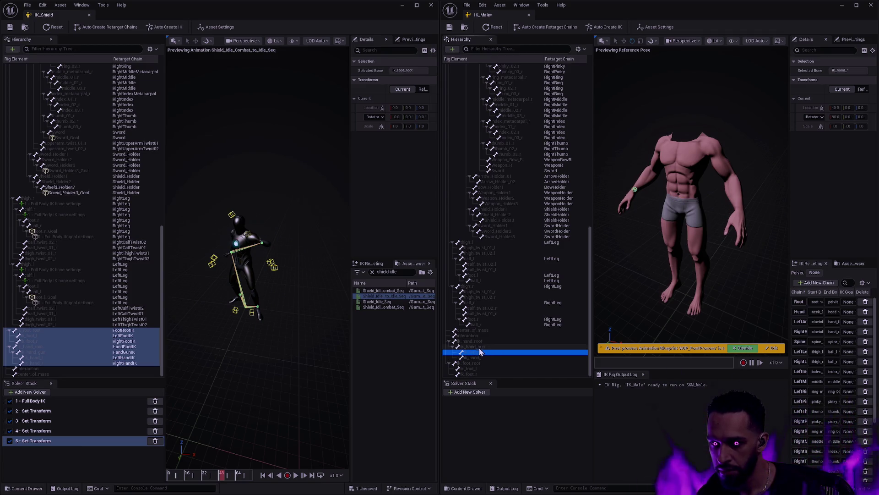
click(482, 346)
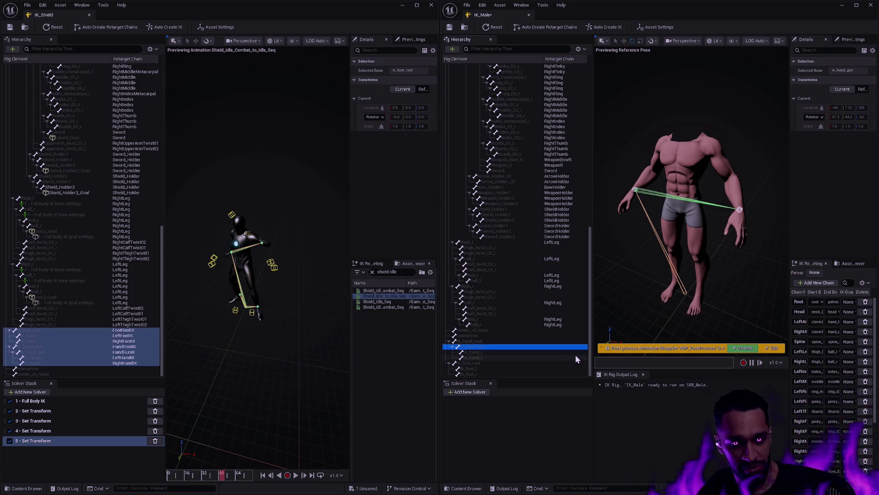
click(139, 333)
click(137, 330)
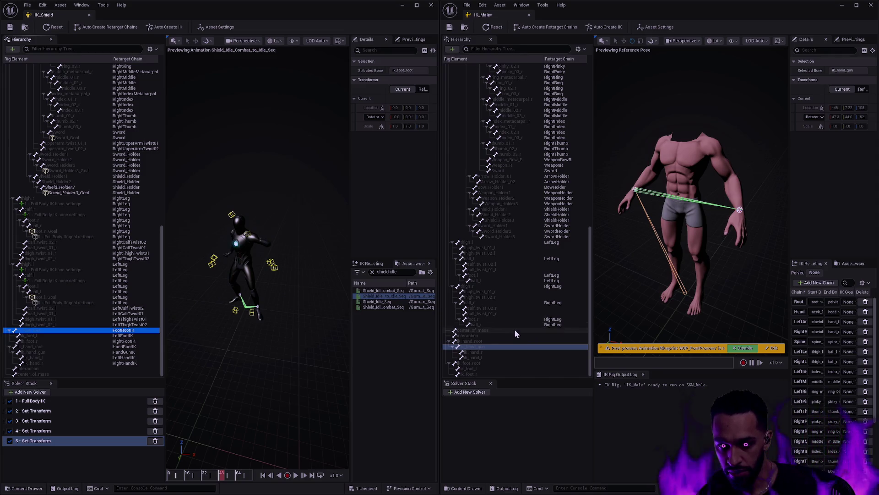
Add a FootRootIK retarget chain on the male rig's ik_foot_root bone
click(508, 362)
right_click(529, 364)
click(568, 343)
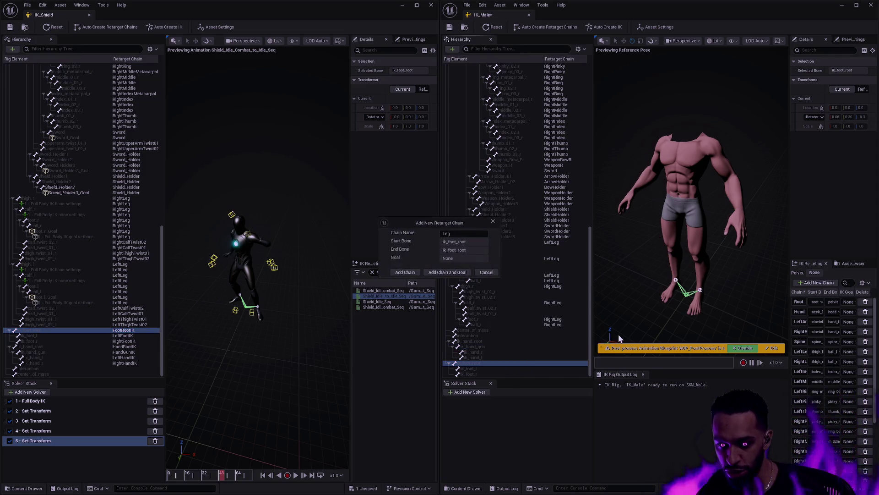
click(466, 232)
text(FootRootIK)
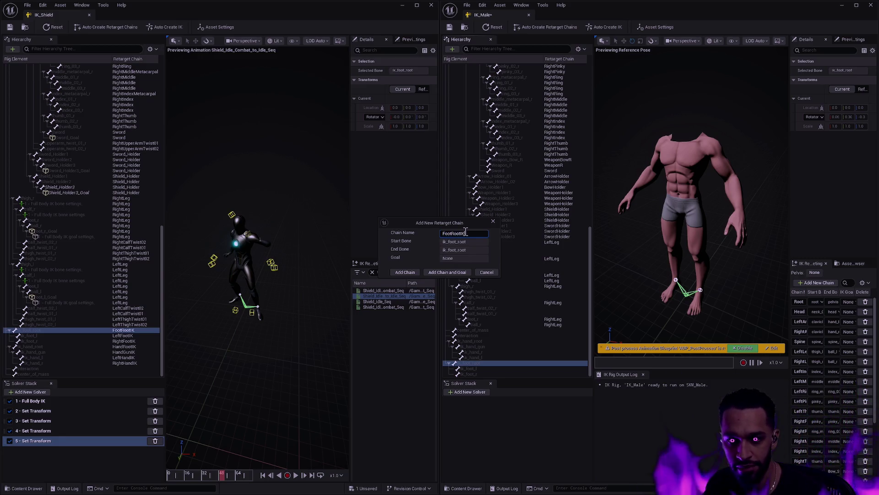
click(405, 272)
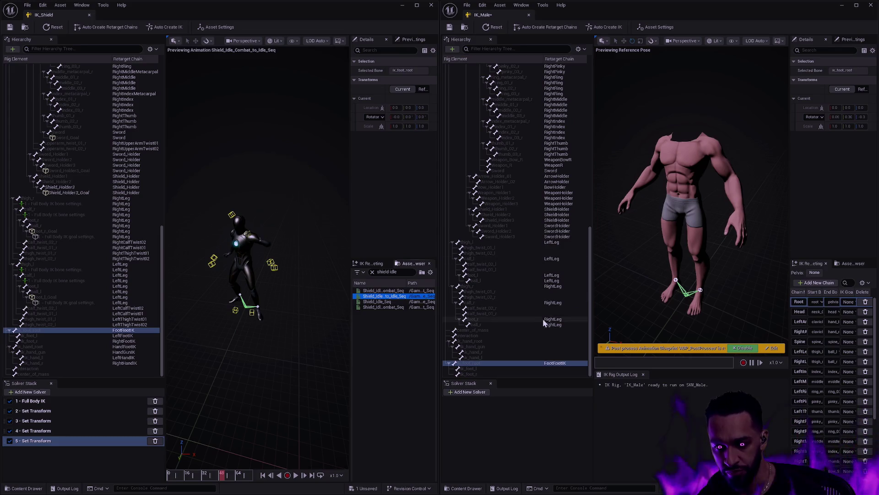
Add a LeftFootIK retarget chain on the ik_foot_l bone
click(558, 369)
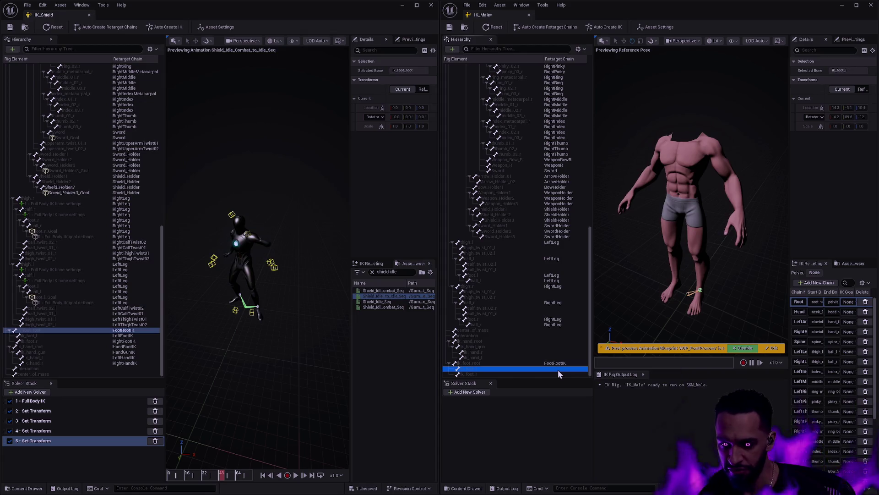
right_click(558, 370)
click(589, 347)
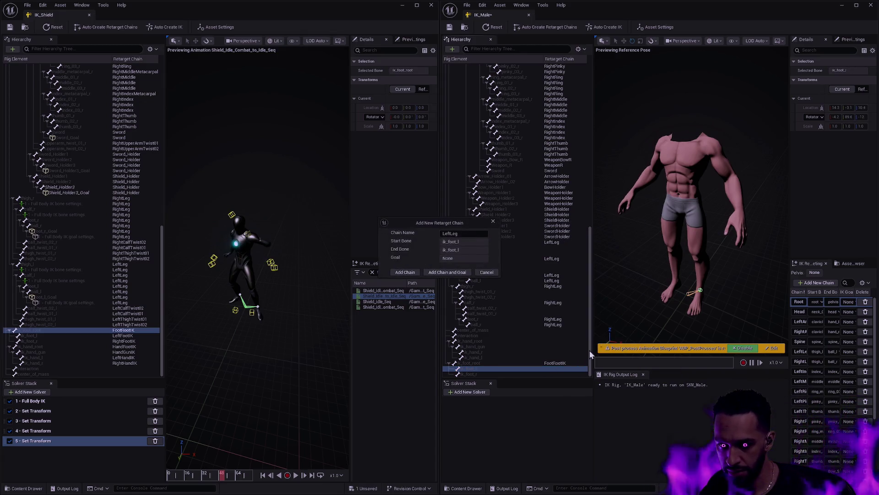
double_click(471, 232)
text(Left)
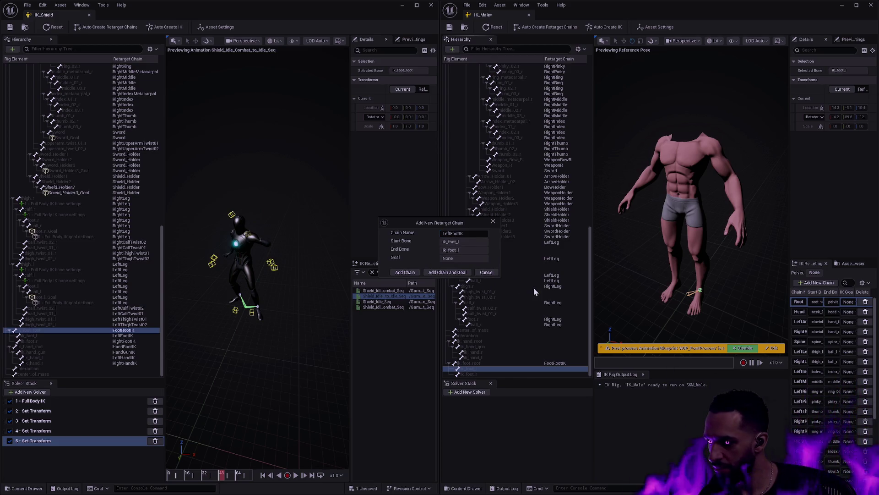
click(404, 272)
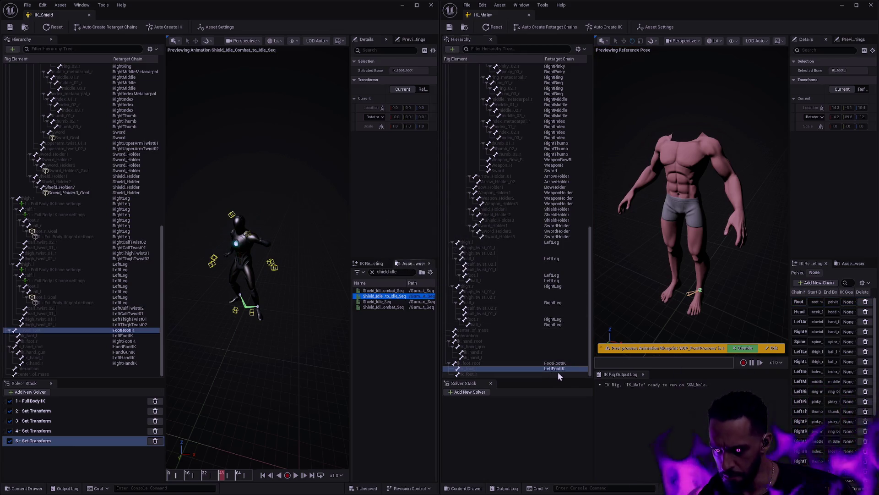
Add a RightFootIK retarget chain on the ik_foot_r bone
right_click(558, 374)
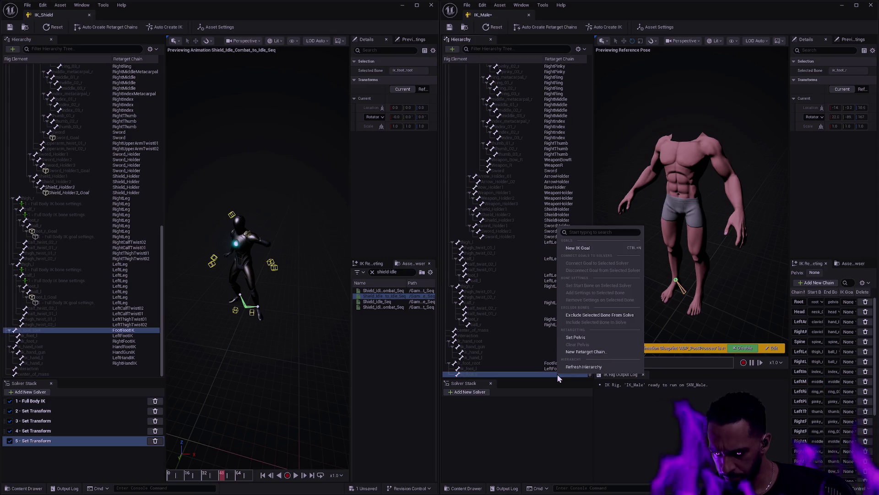
click(588, 351)
double_click(470, 234)
text(RightFootIK)
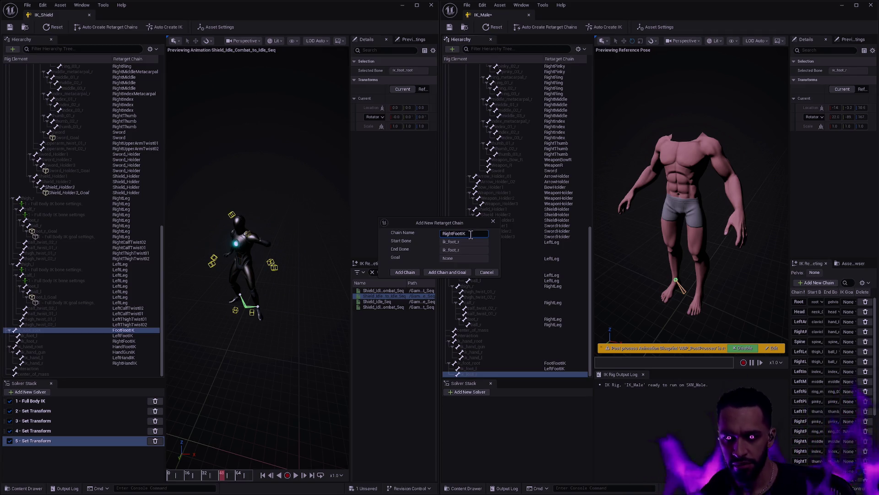
click(414, 272)
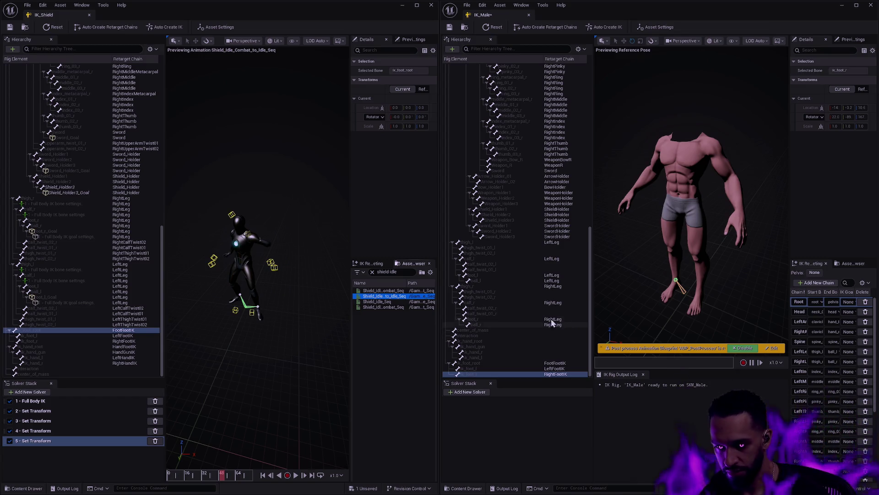
click(558, 347)
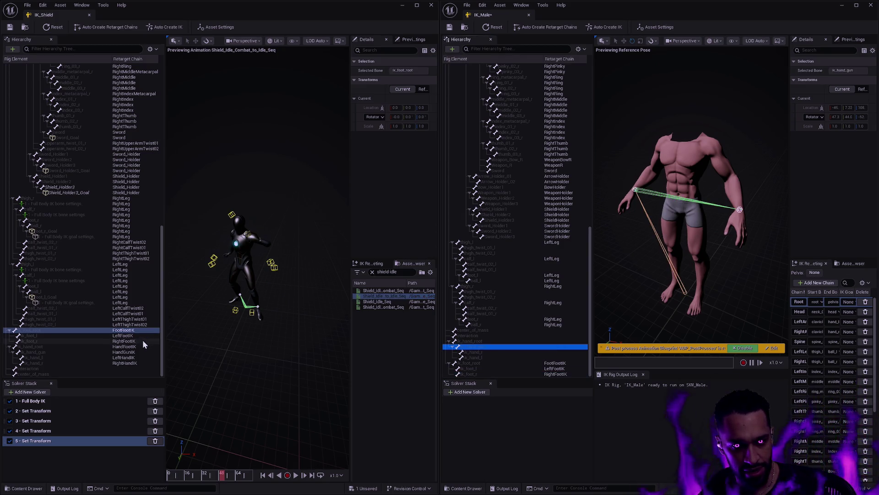
Show only the selected HandGunIK bone in the shield preview and scrub to about frame 48
click(136, 352)
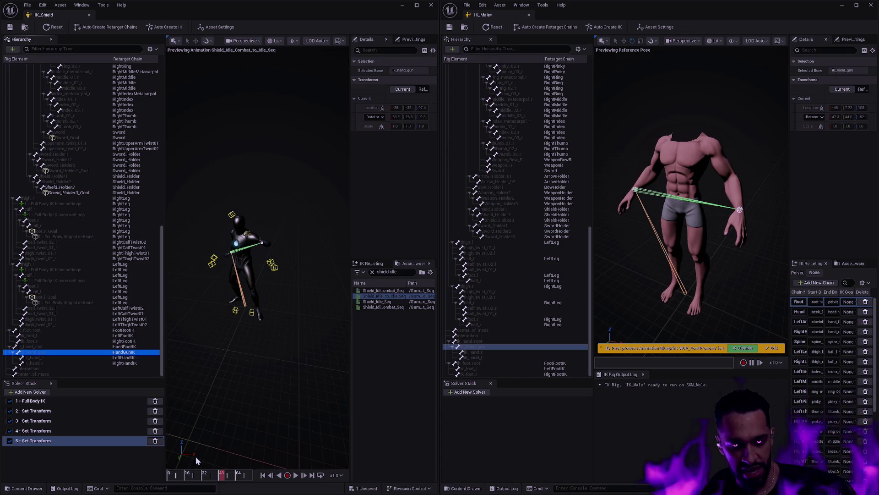
click(292, 40)
mouse_move(330, 85)
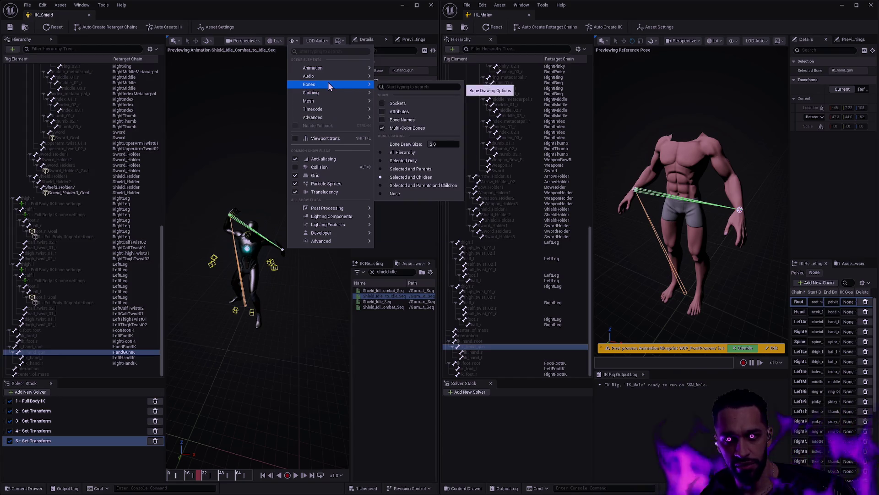
click(412, 161)
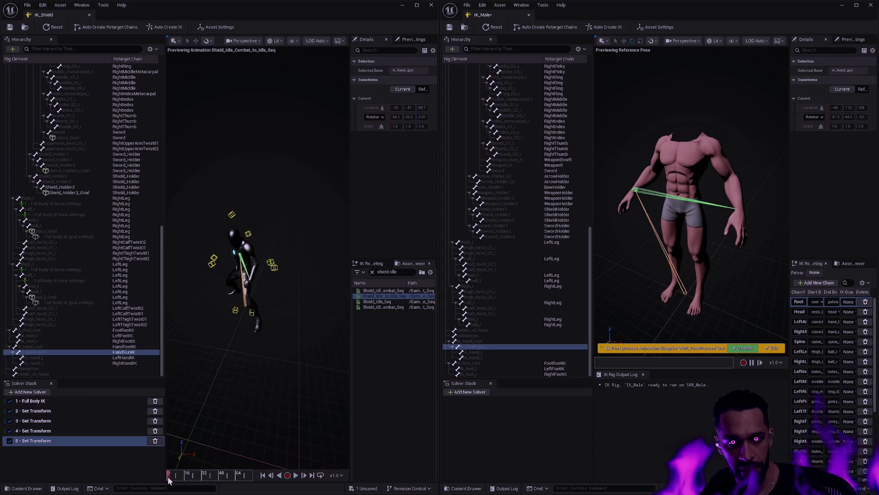
drag(185, 478, 226, 478)
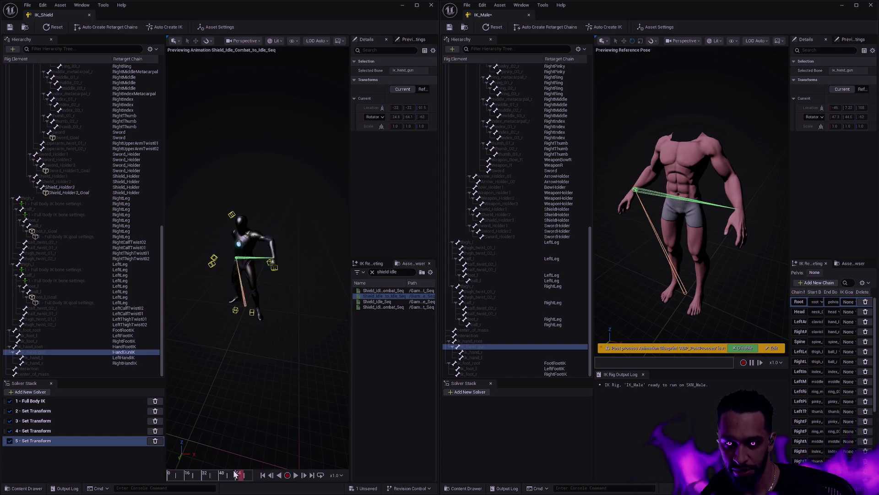
right_click(559, 346)
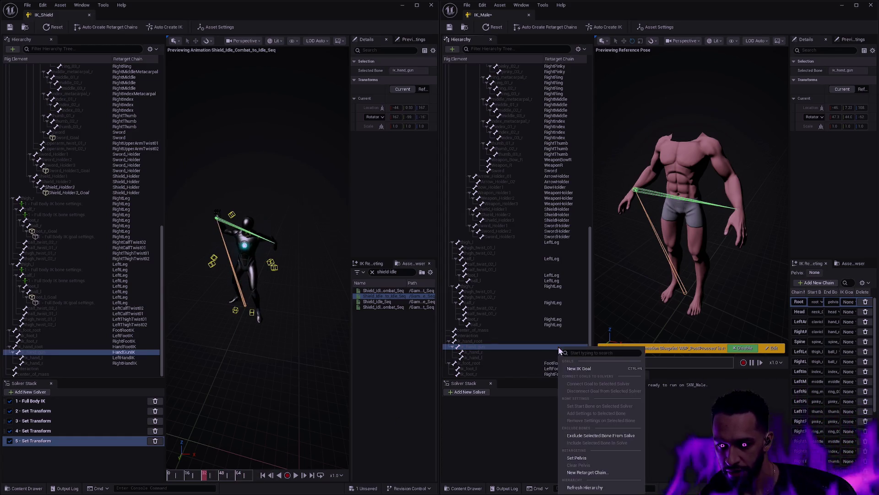
Create a retarget chain named HandGunIK on the male rig's ik_hand_gun bone
click(613, 475)
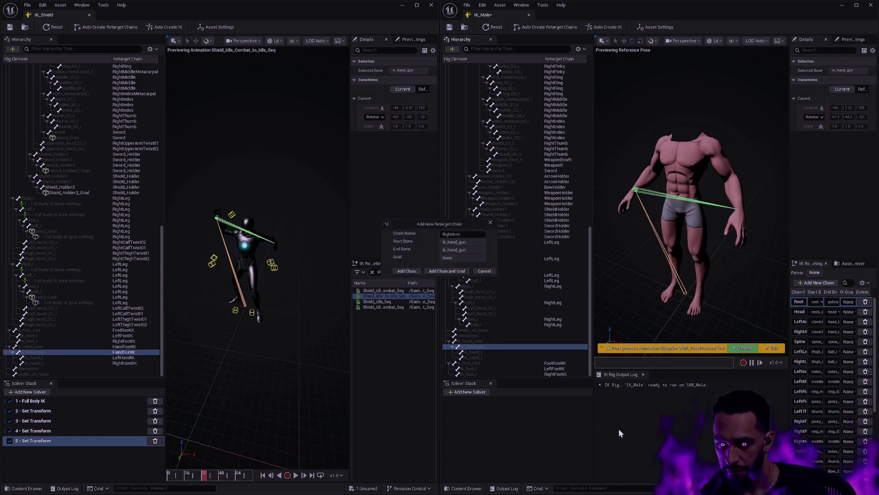
double_click(471, 234)
text(Hand)
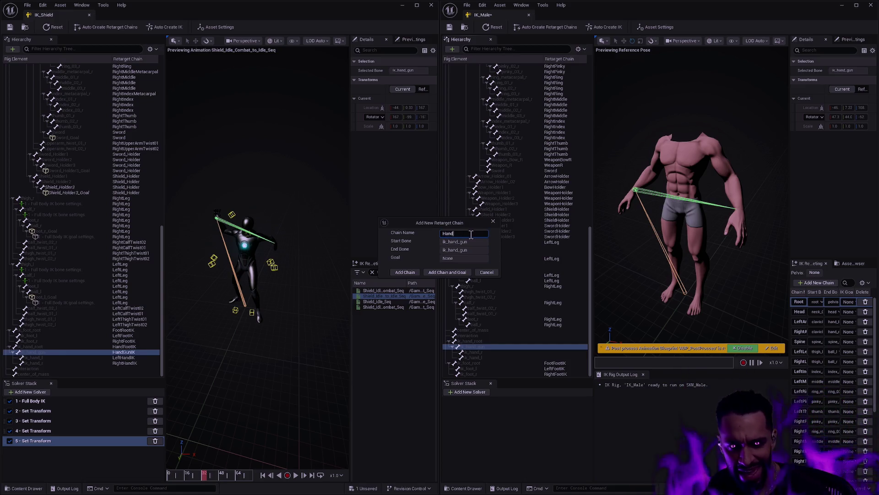
text(GunIK)
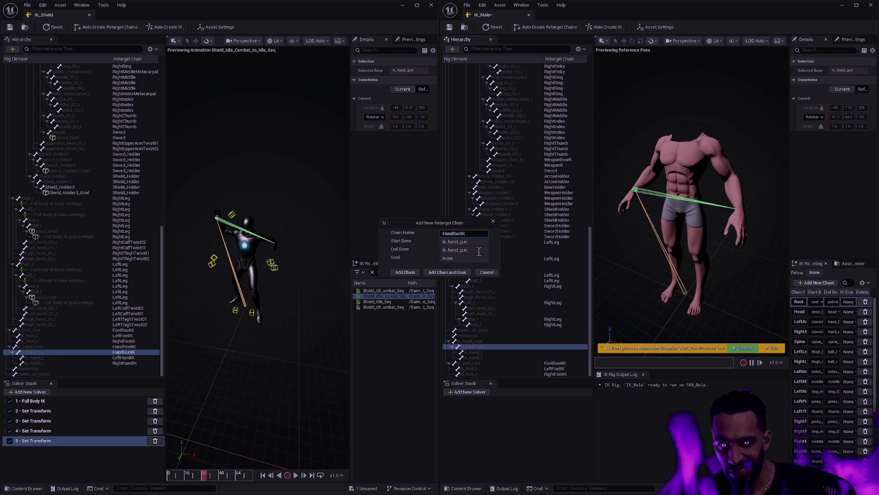
click(405, 272)
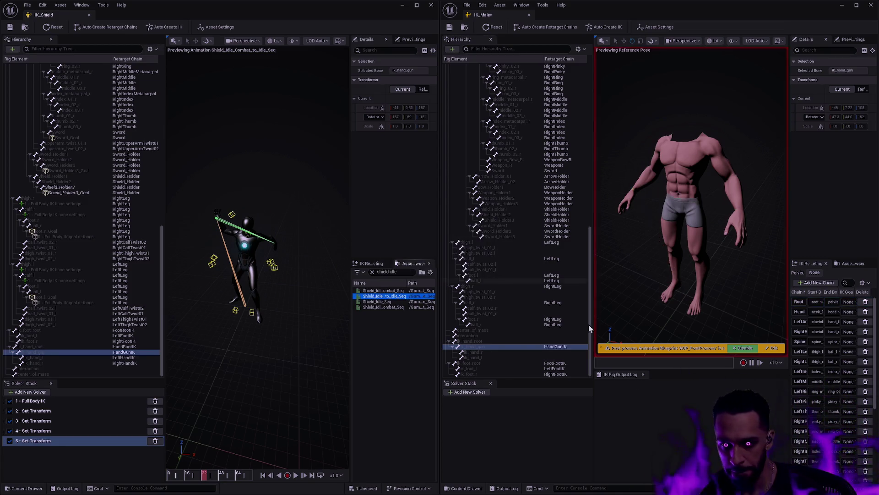
right_click(562, 344)
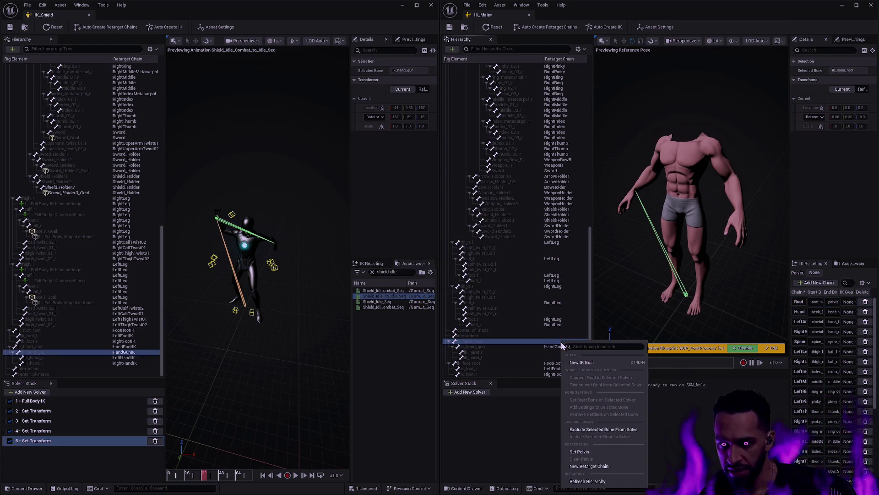
Add a HandRootIK retarget chain on the ik_hand_root bone
click(595, 466)
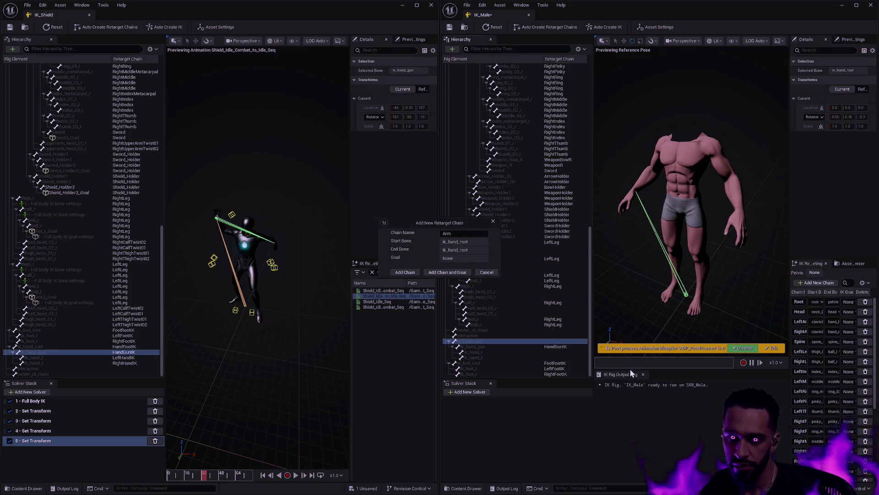
double_click(468, 234)
text(hand)
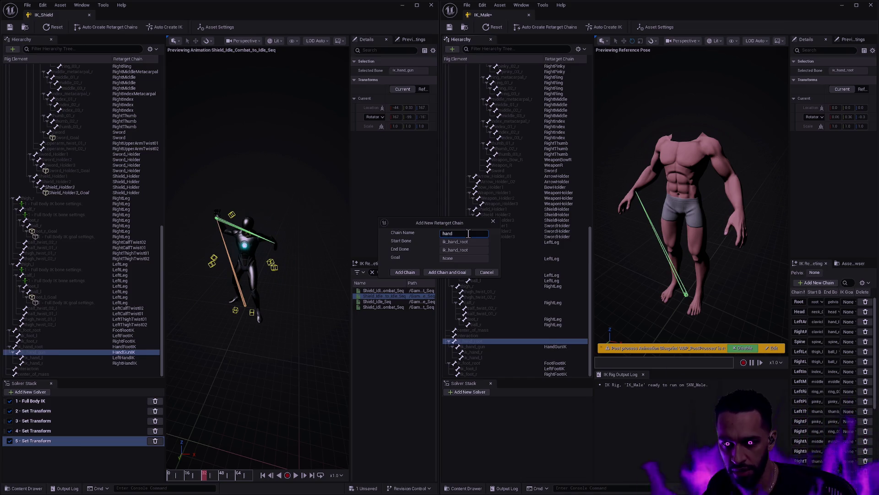
text(Hand)
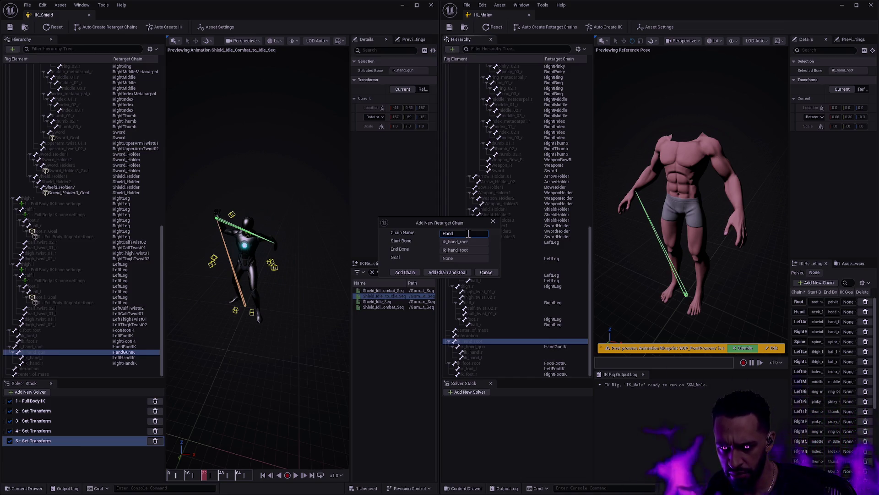
text(RootIK)
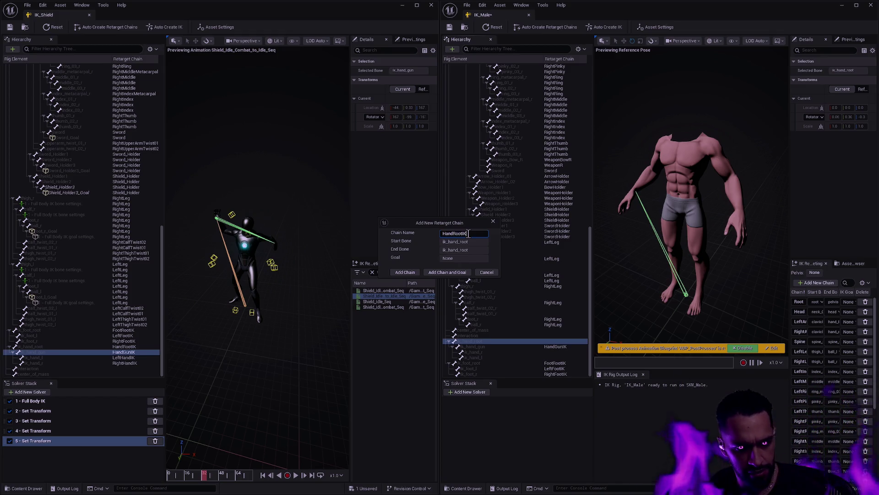
click(405, 272)
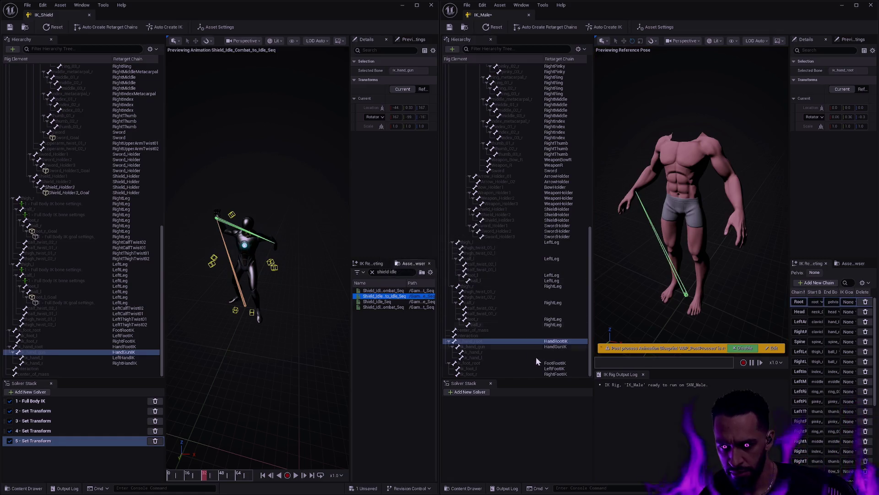
click(552, 348)
click(555, 352)
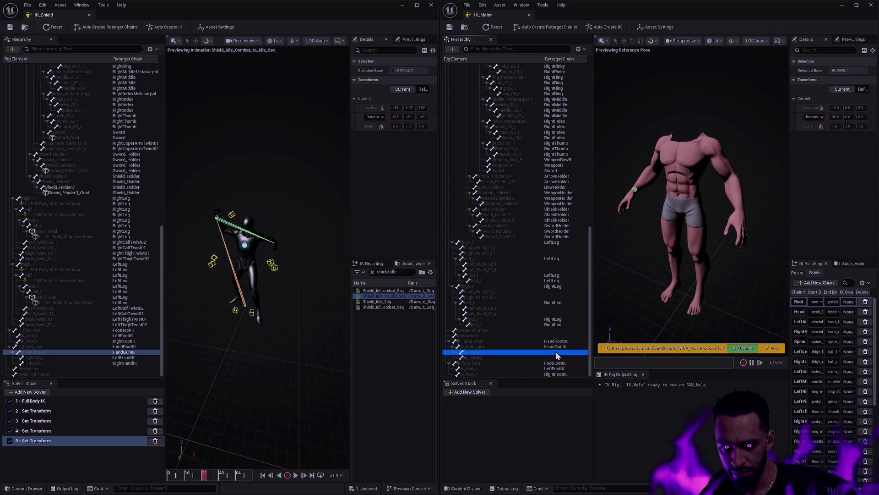
Add a RightHandIK retarget chain on the ik_hand_r bone
right_click(556, 351)
click(577, 331)
double_click(466, 233)
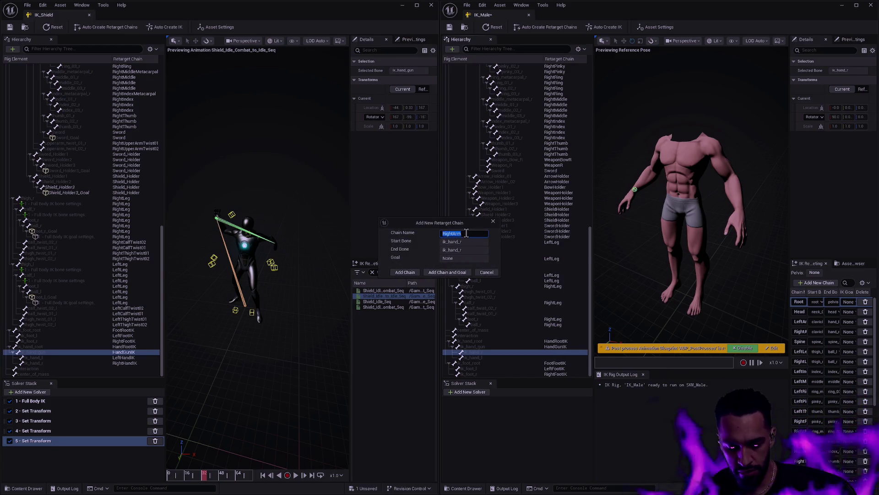
text(Ha)
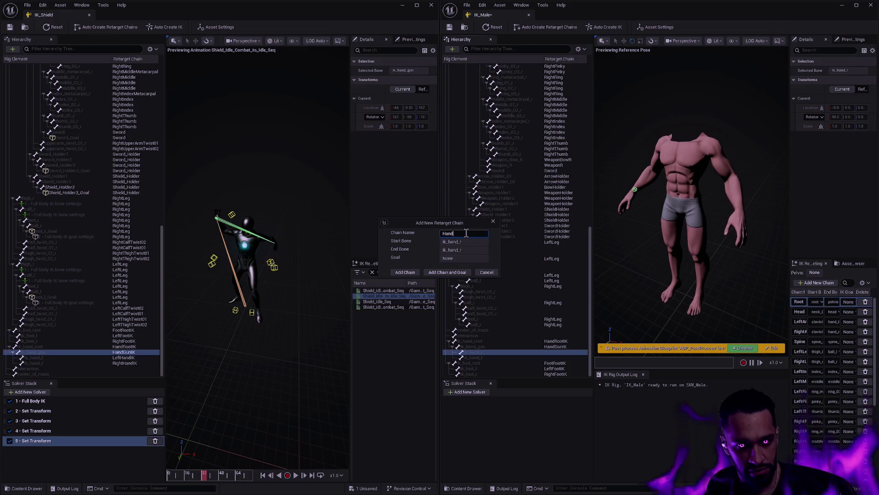
double_click(466, 233)
text(Right)
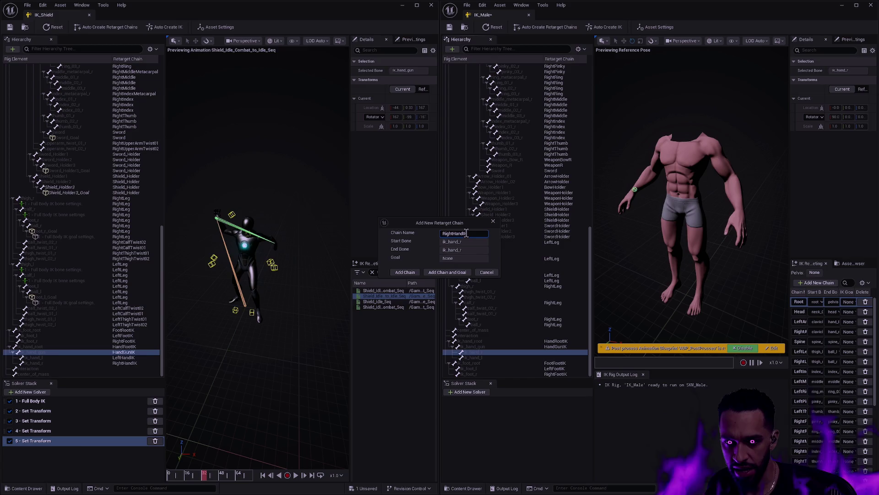
click(405, 272)
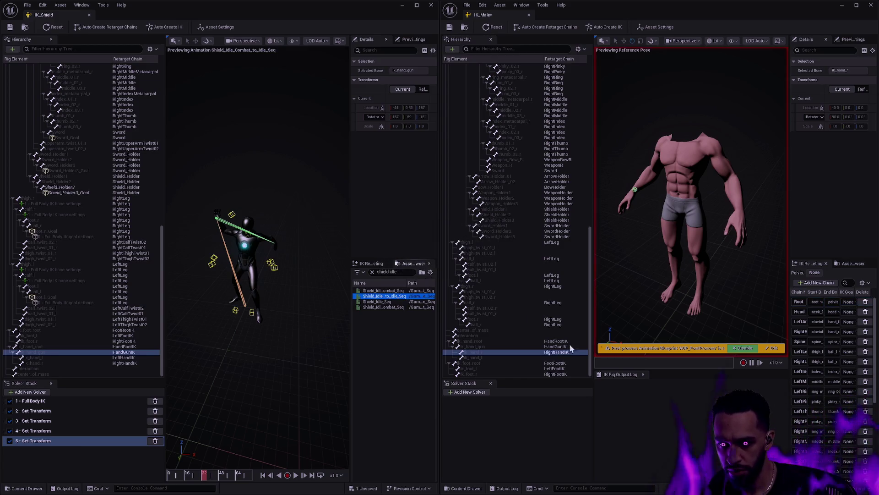
Add a LeftHandIK retarget chain on the ik_hand_l bone
right_click(554, 358)
click(575, 336)
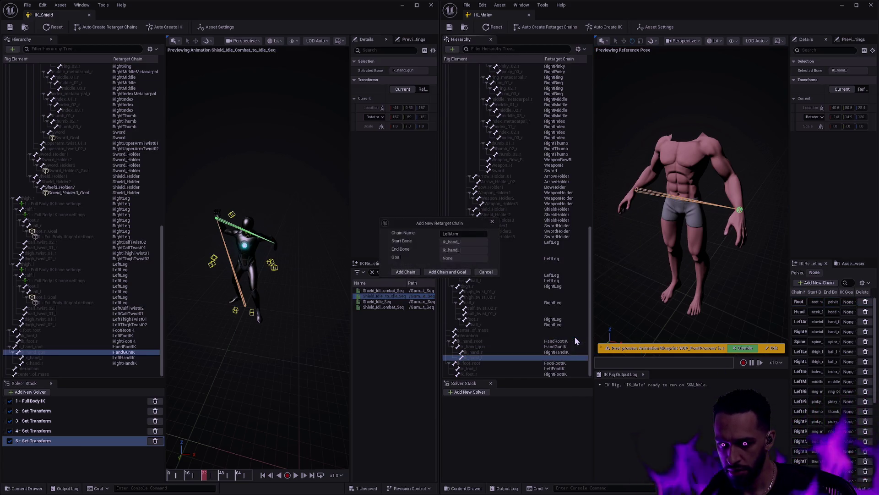
double_click(468, 234)
text(lef)
key(ctrl+a)
text(LeftHan)
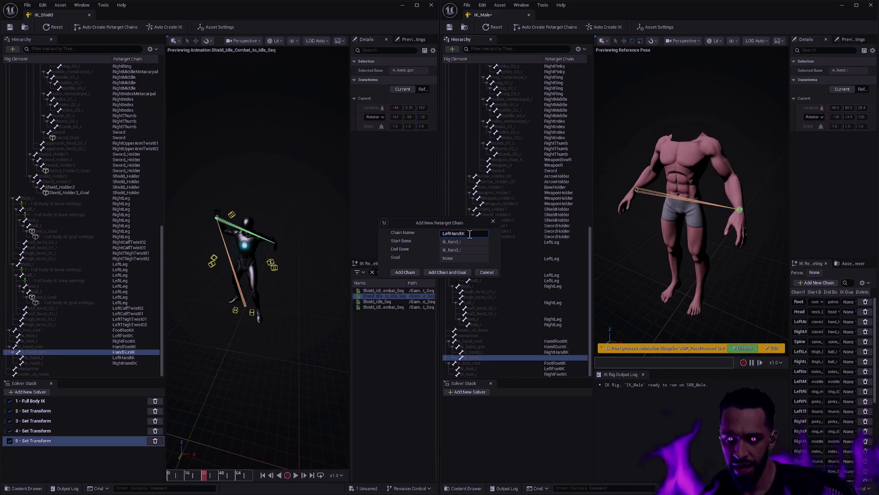
click(406, 272)
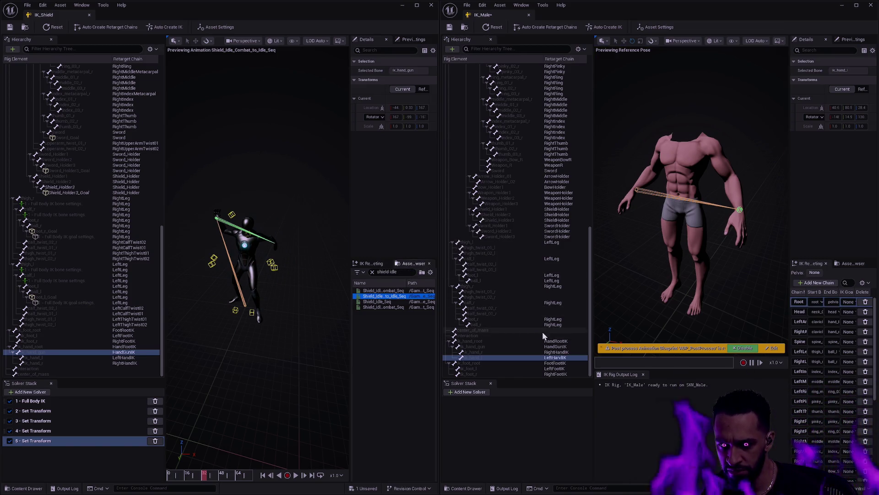
Review the IK_Male retarget chain list and save the IK_Male rig
mouse_move(590, 350)
mouse_down()
mouse_move(591, 79)
mouse_move(565, 106)
mouse_up()
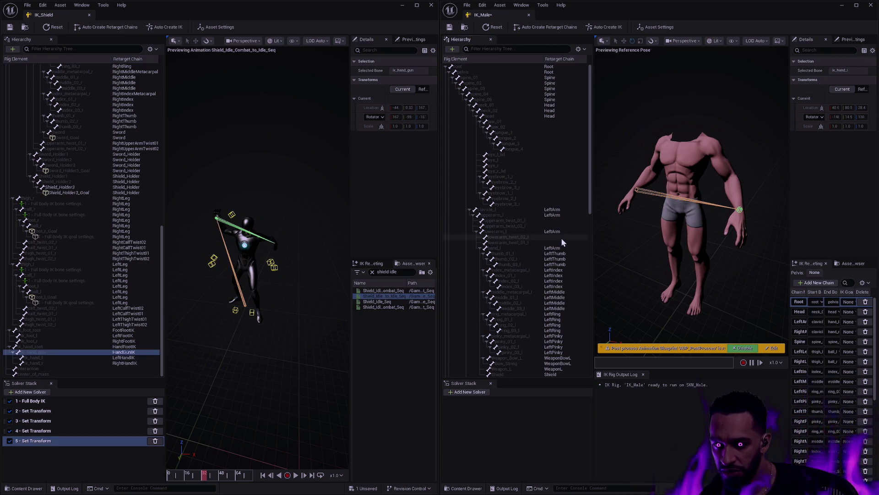
scroll(588, 210, down, 10)
mouse_move(589, 208)
mouse_down()
mouse_move(591, 119)
mouse_move(584, 284)
mouse_up()
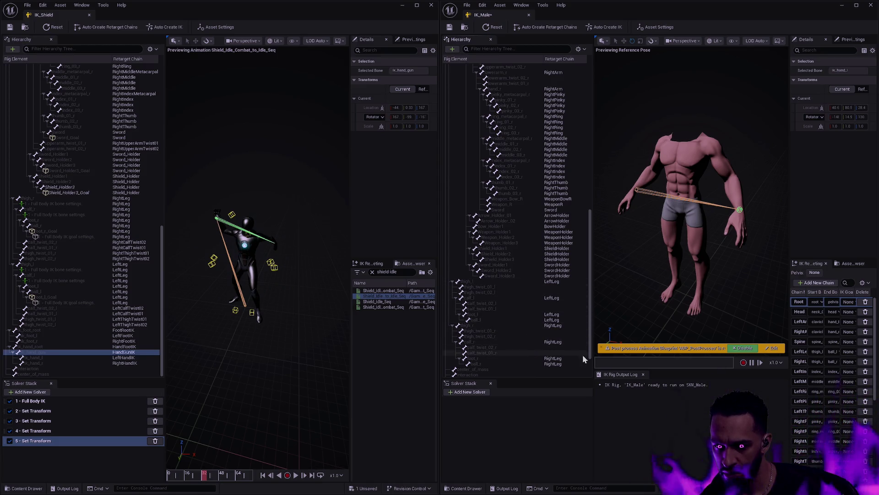
scroll(586, 356, down, 2)
scroll(587, 357, down, 2)
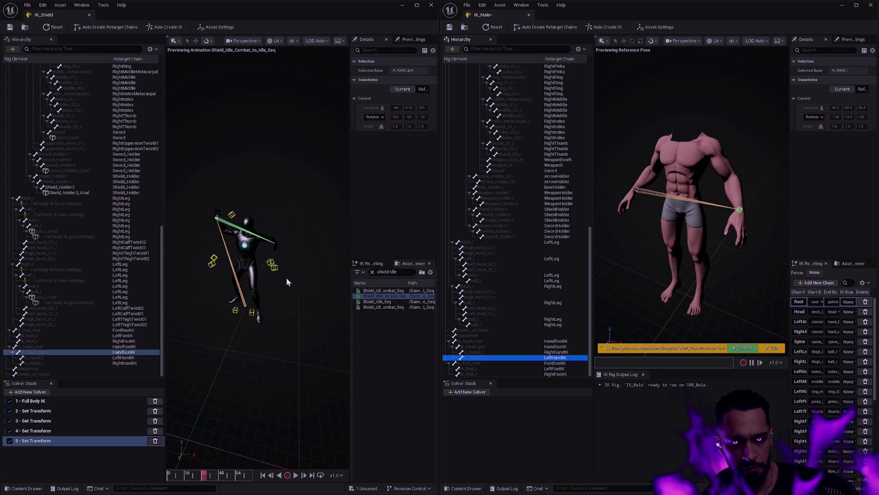
click(449, 27)
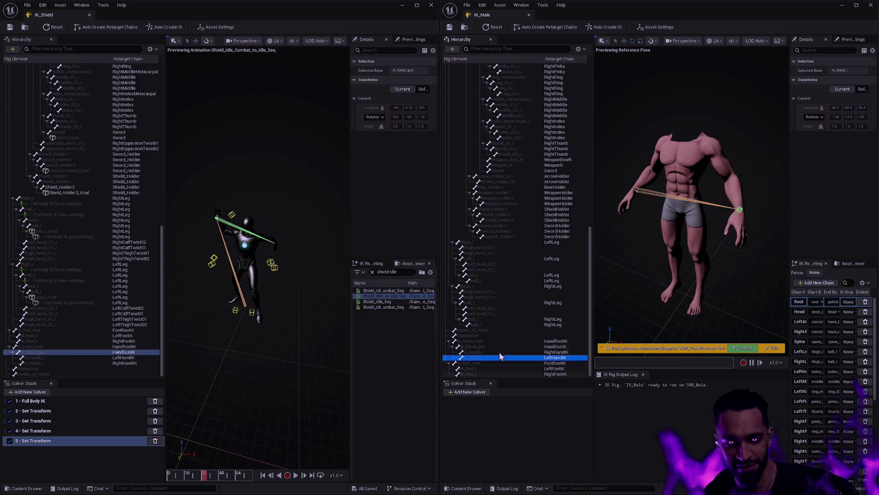
Dock the IK_Shield and IK_Male editors into the main editor tab bar
mouse_move(590, 255)
mouse_down()
mouse_move(579, 173)
mouse_move(599, 293)
mouse_up()
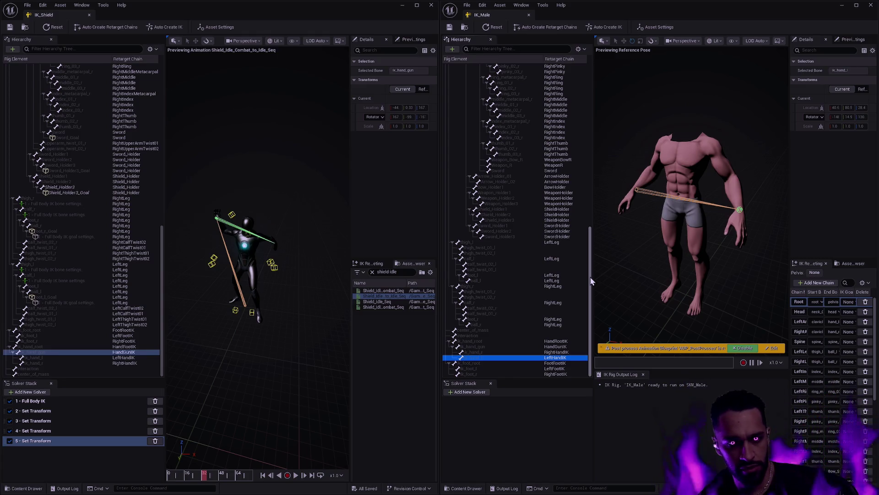
drag(591, 281, 608, 92)
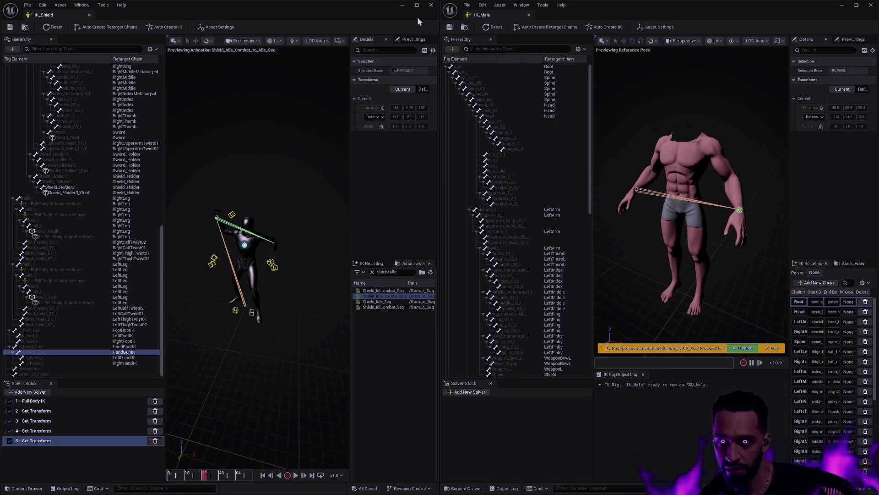
mouse_move(46, 14)
mouse_down()
mouse_move(238, 31)
mouse_move(206, 14)
mouse_move(128, 14)
mouse_up()
mouse_move(467, 17)
mouse_down()
mouse_move(398, 14)
mouse_move(419, 15)
mouse_up()
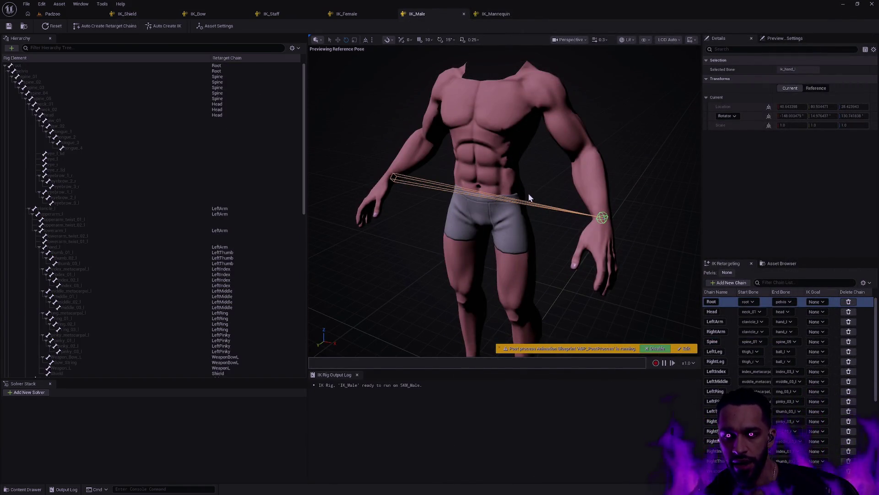
Show the rig's asset settings and browse the female Animation and Bow folders in the Content Drawer
click(215, 26)
key(ctrl+space)
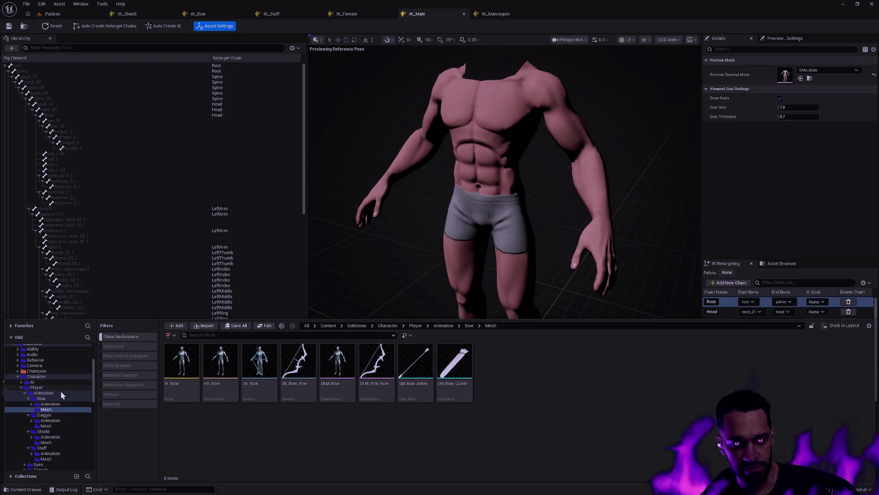
scroll(60, 391, up, 3)
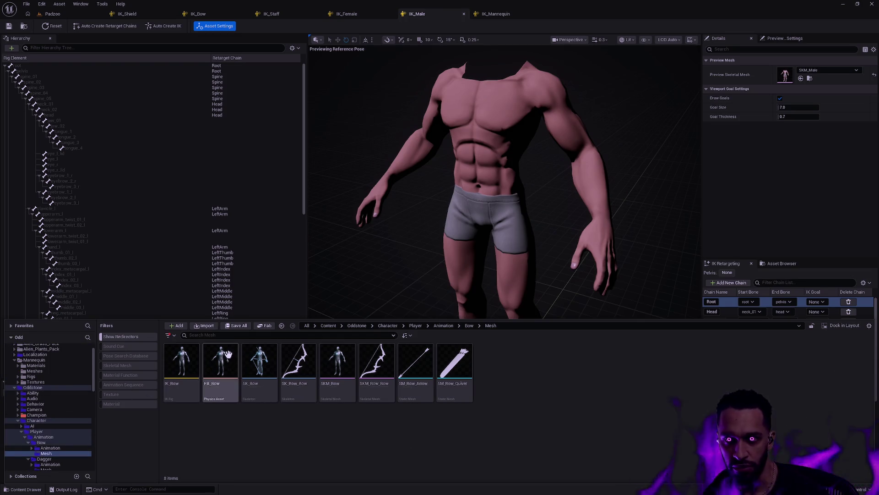
drag(92, 380, 86, 410)
click(60, 400)
scroll(64, 401, up, 4)
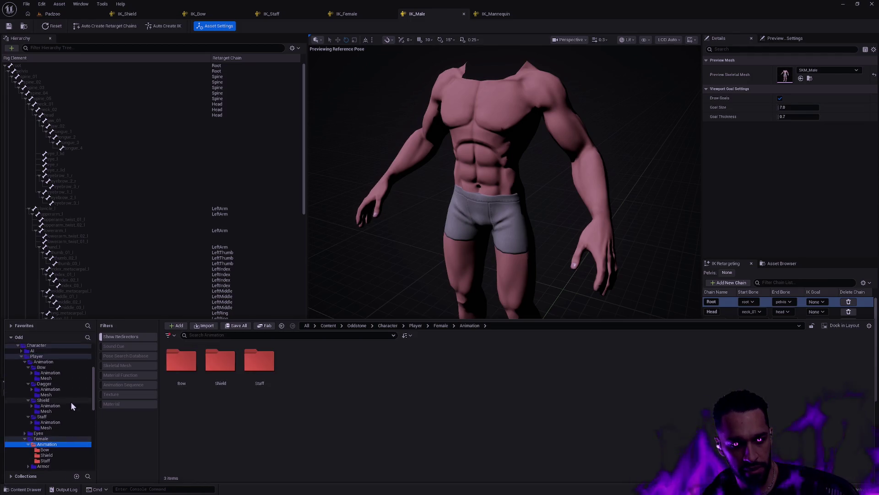
double_click(194, 376)
key(alt+Left)
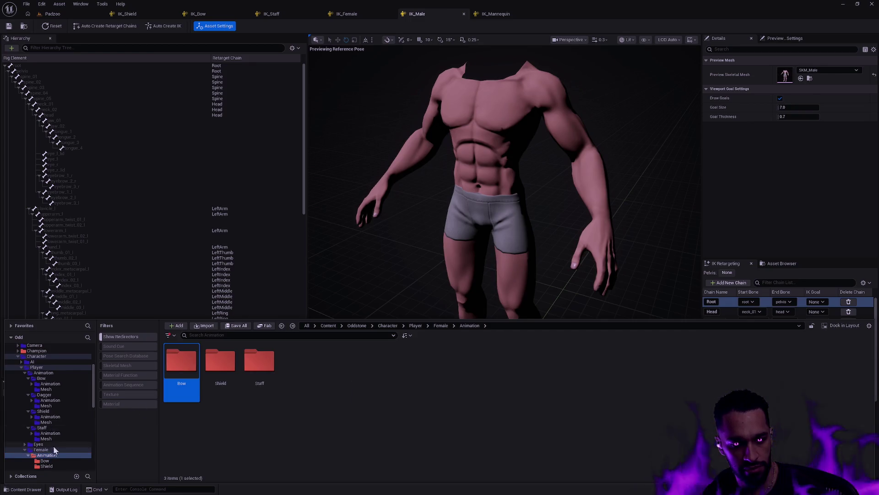
Open RTG_Shield_Male from the Character/Player/Male/Body folder
scroll(52, 449, down, 4)
click(56, 445)
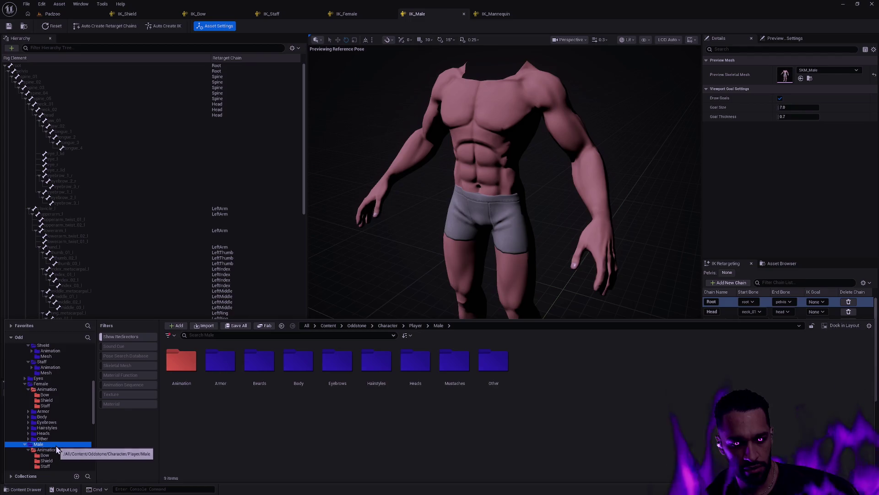
double_click(299, 364)
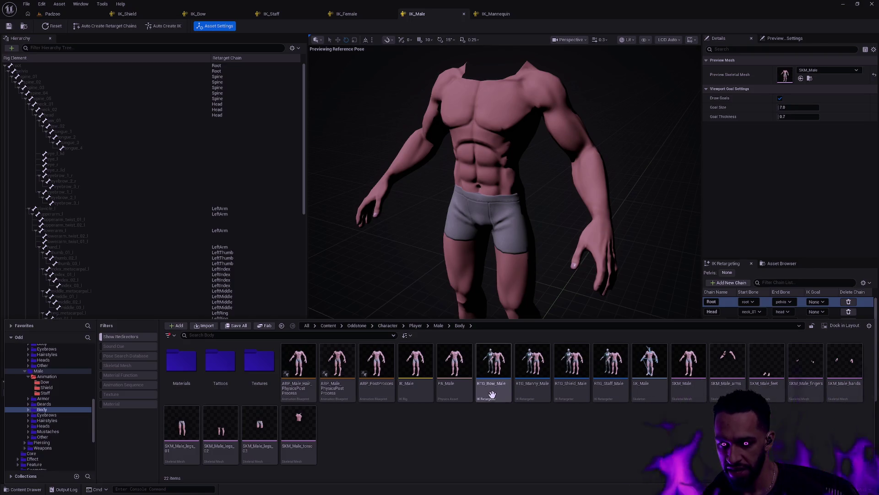
click(572, 395)
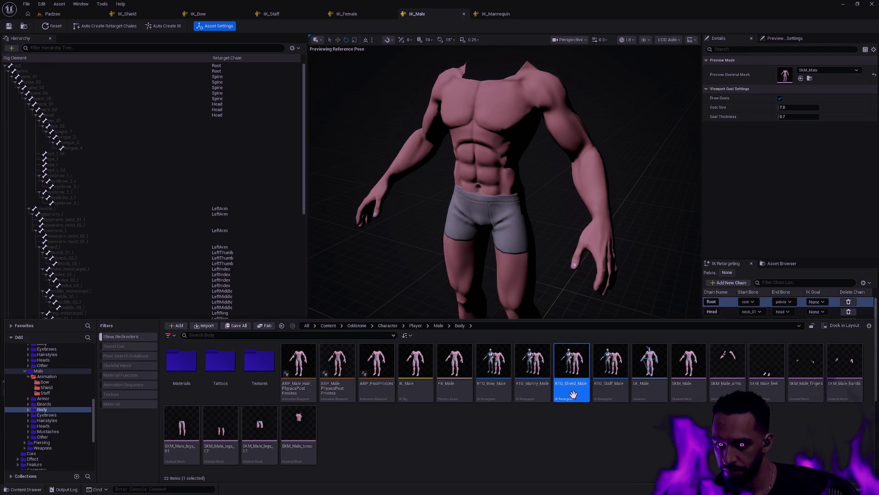
double_click(571, 395)
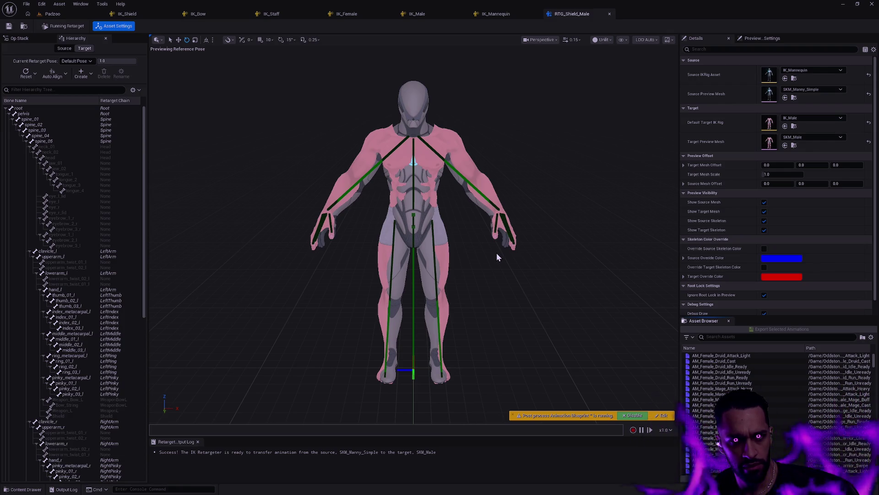
Review IK_Shield's retarget chains, then return to IK_Male with SKM_Male as preview mesh
click(133, 15)
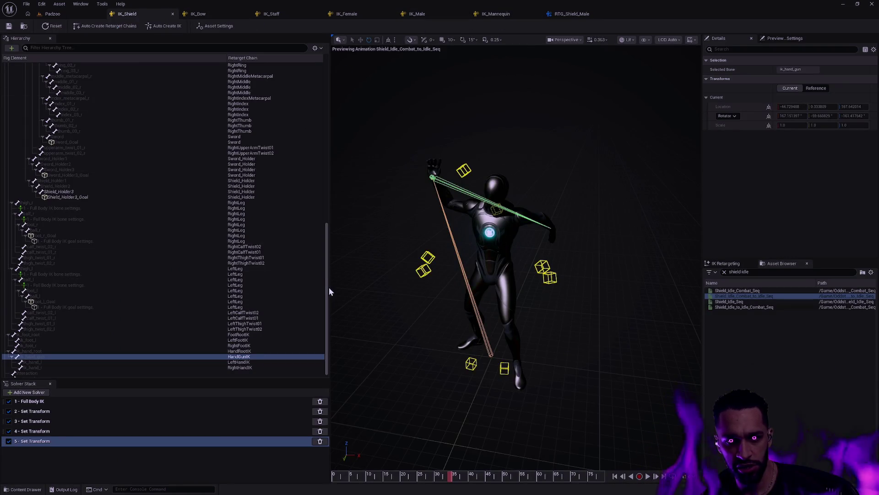
mouse_move(326, 290)
mouse_down()
mouse_move(329, 266)
mouse_move(329, 298)
mouse_move(360, 89)
mouse_move(333, 297)
mouse_up()
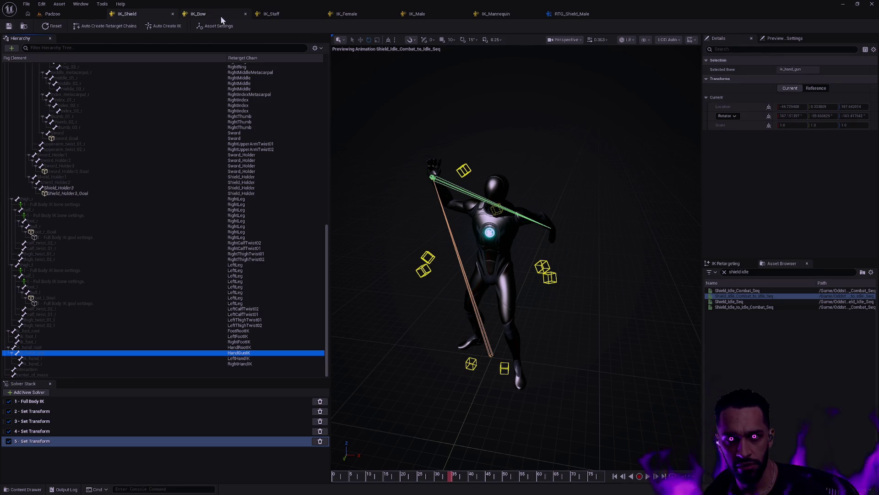
click(436, 15)
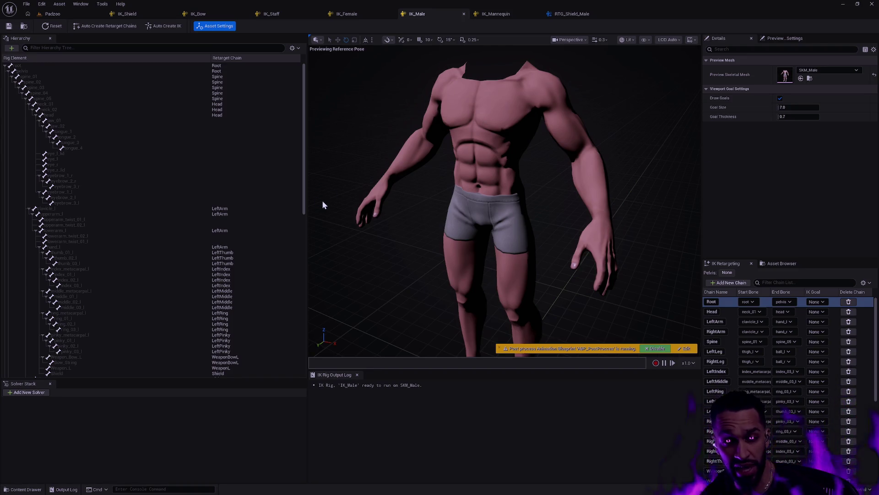
Duplicate IK_Male in the male Body folder as IK_Shield and open the copy
drag(304, 178, 306, 169)
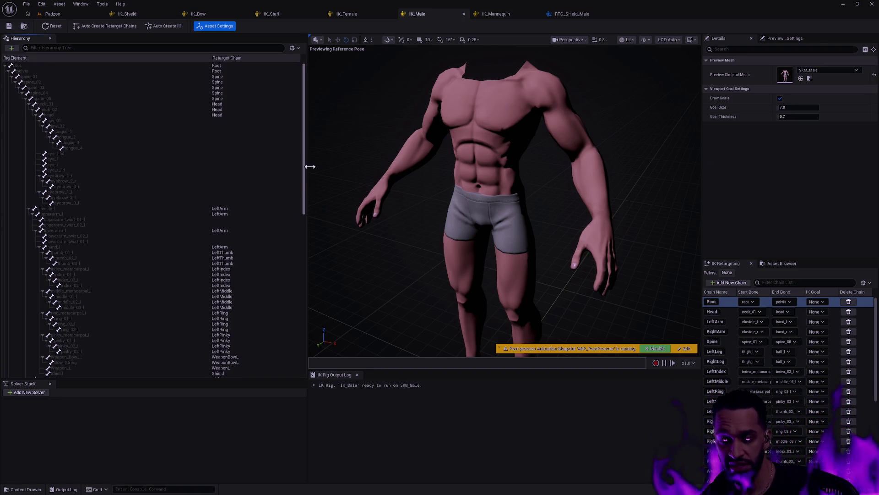
key(ctrl+space)
click(416, 367)
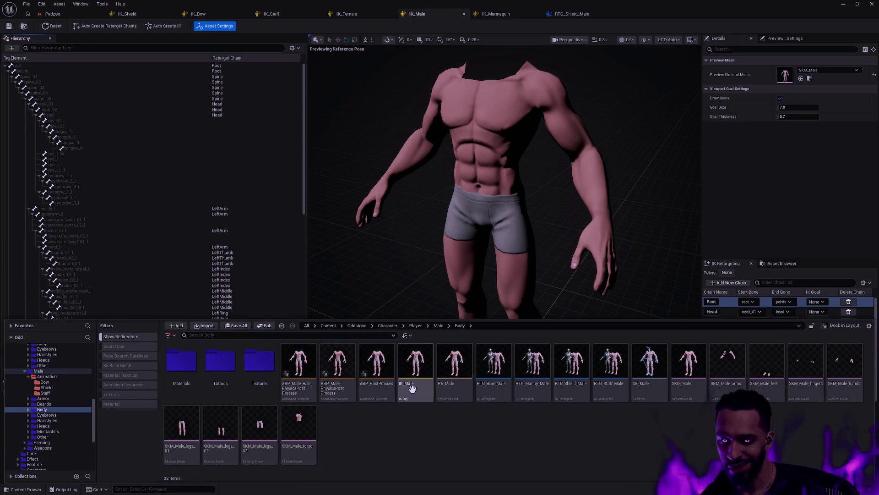
key(ctrl+d)
text(IK_S)
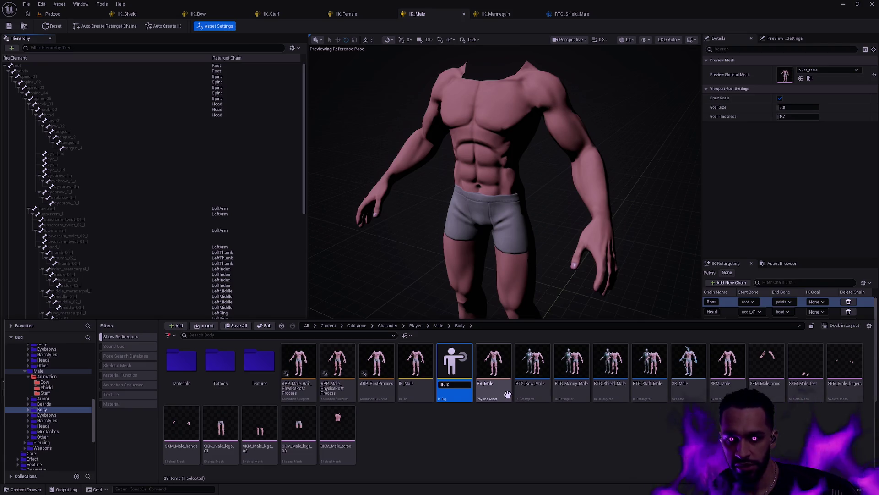
text(hield)
key(Return)
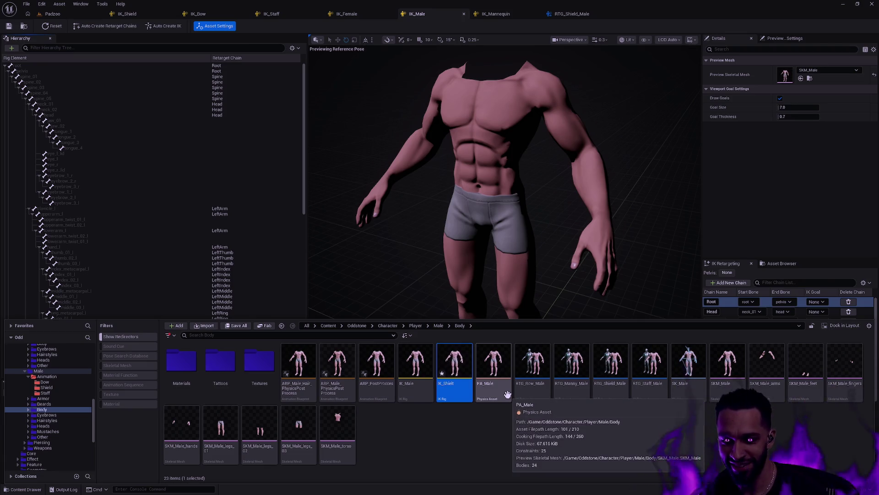
double_click(458, 380)
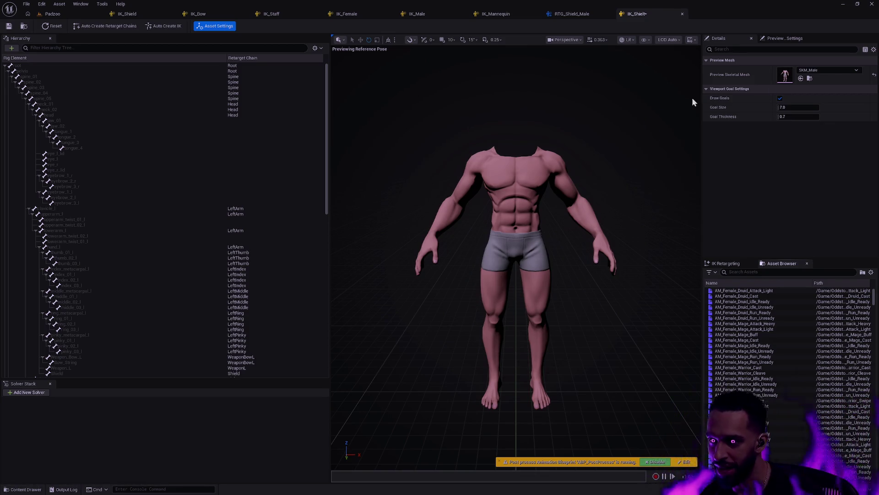
Set the rig's Preview Skeletal Mesh to SKM_Shield
click(832, 71)
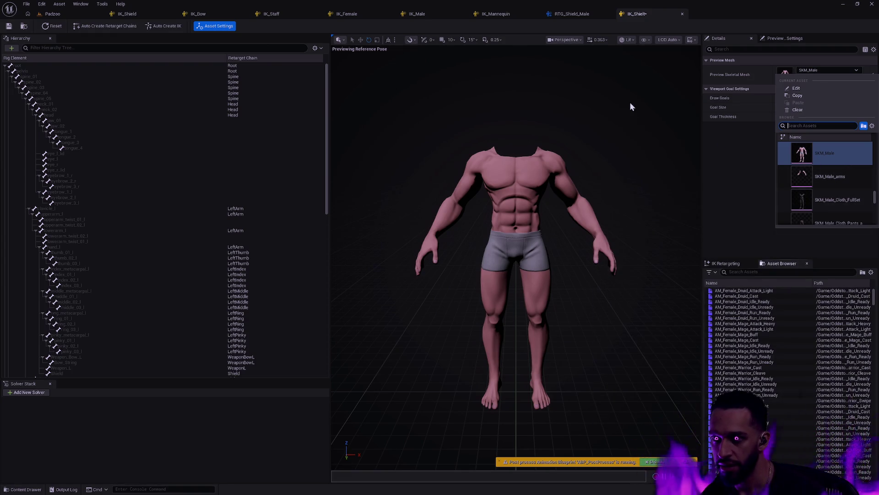
text(SKM_Shield)
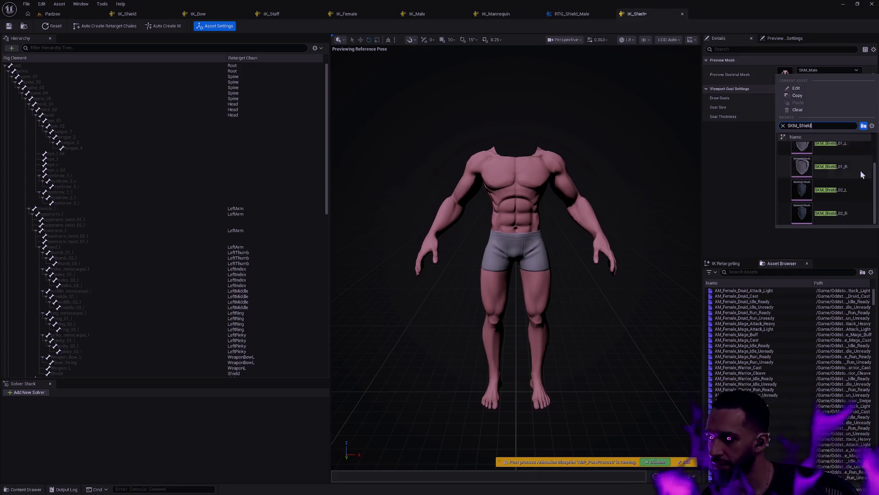
click(852, 158)
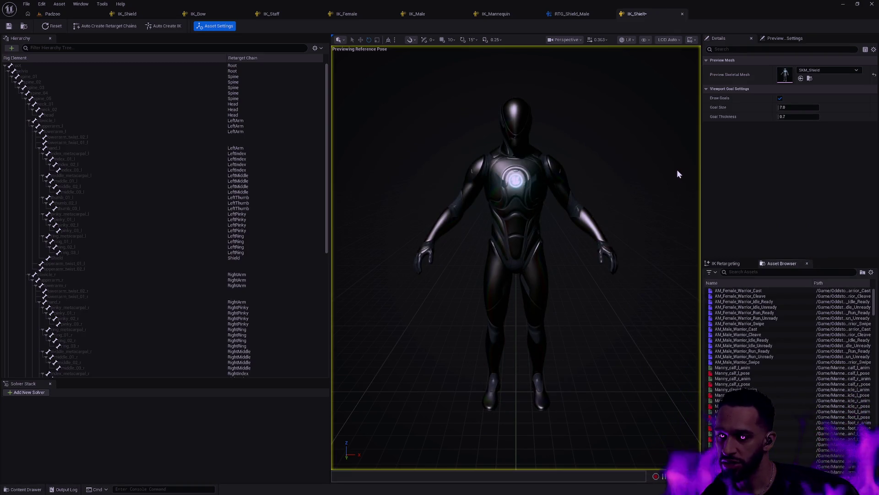
Bring up the content browser and rearrange the rig editor panels
key(ctrl+space)
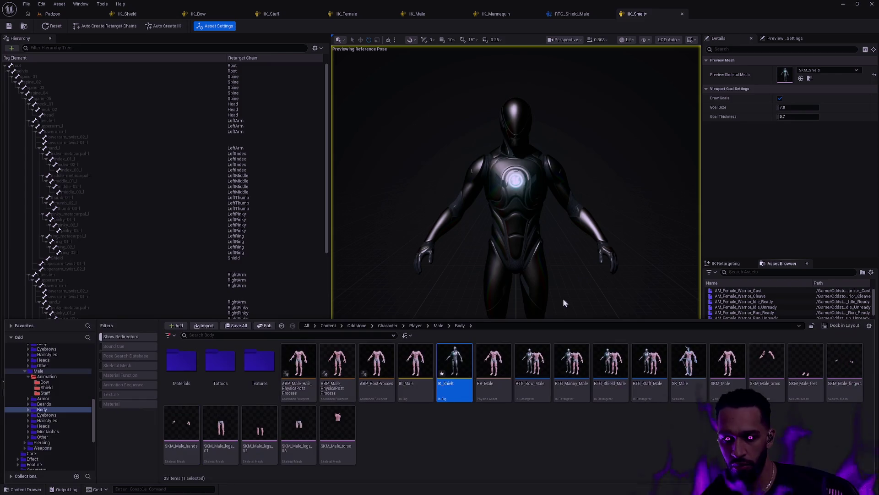
mouse_move(460, 393)
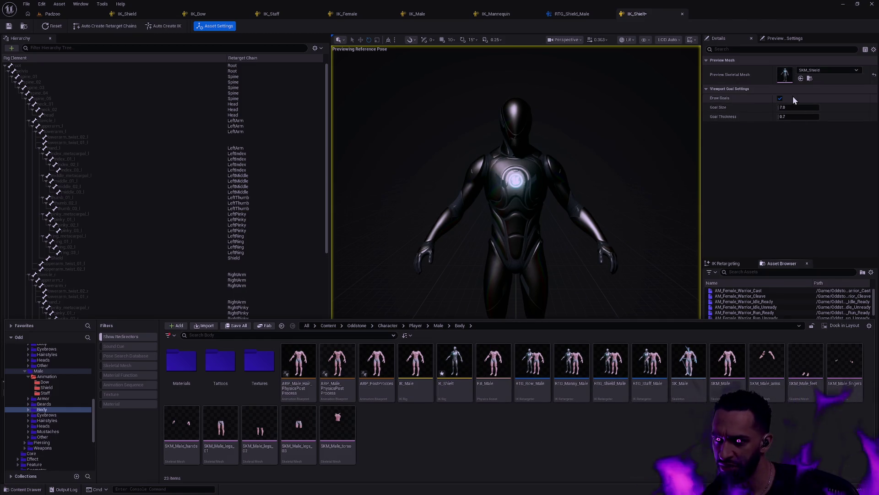
mouse_move(718, 77)
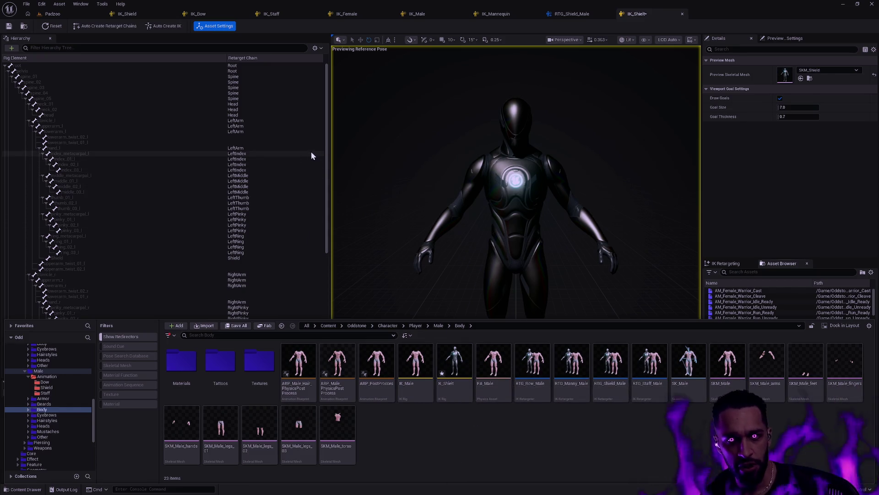
drag(325, 136, 323, 270)
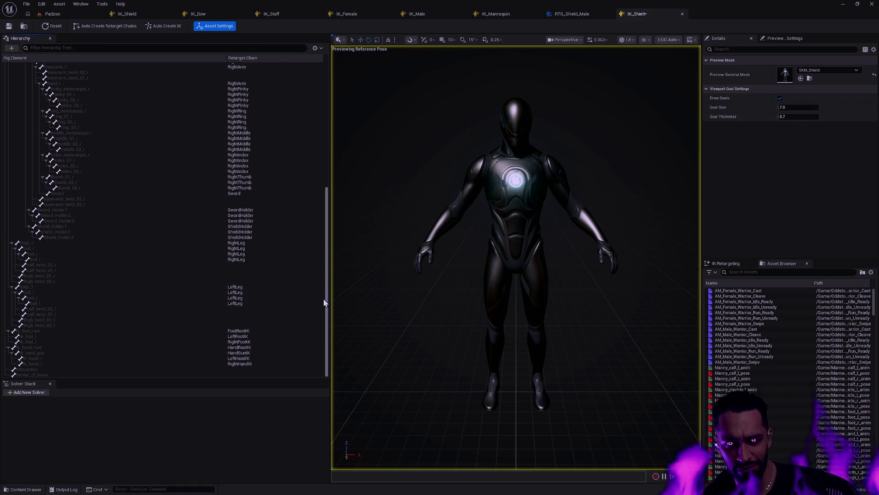
drag(322, 229, 322, 123)
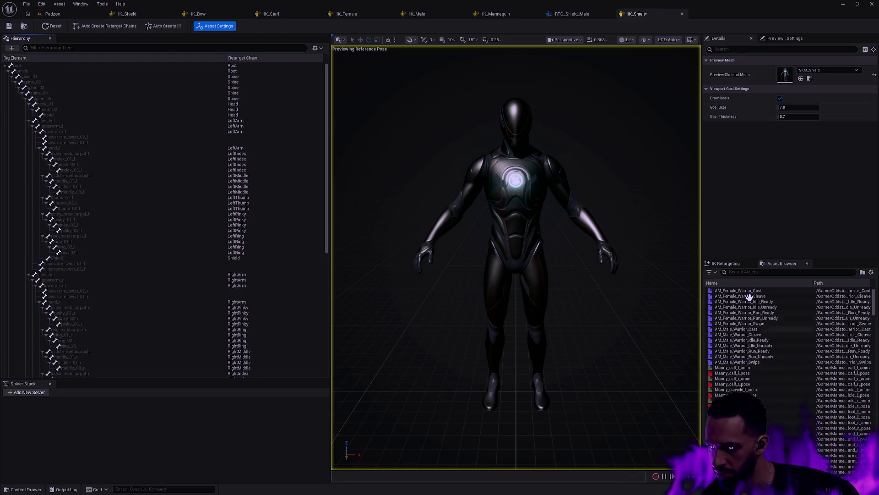
Preview Shield_Idle_Combat_to_Idle_Seq on the rig, scrub back, and save the rig
click(748, 271)
text(shield)
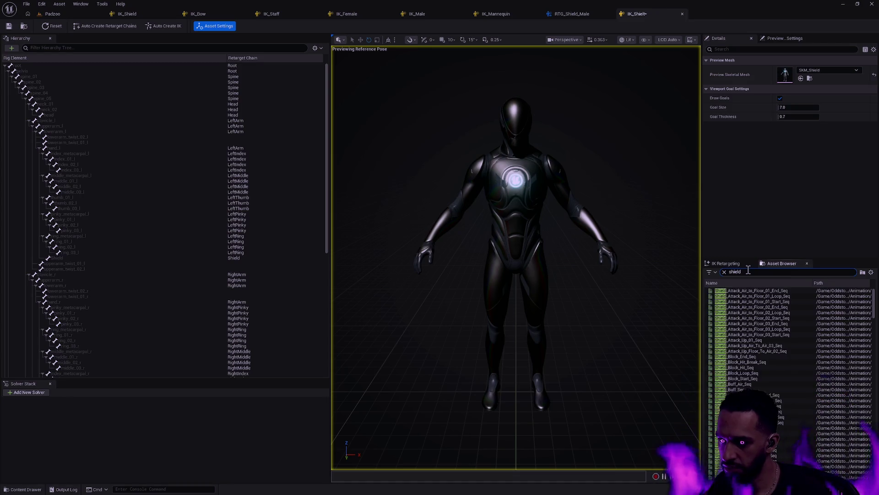
text( idle)
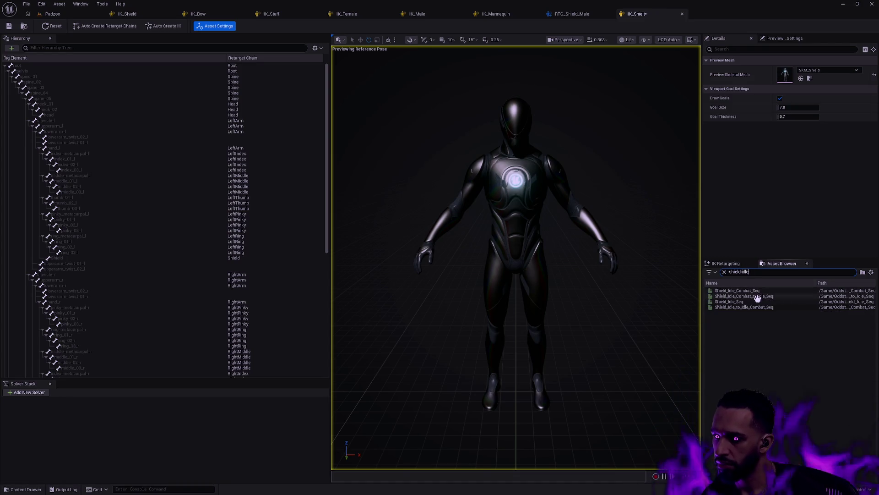
click(761, 296)
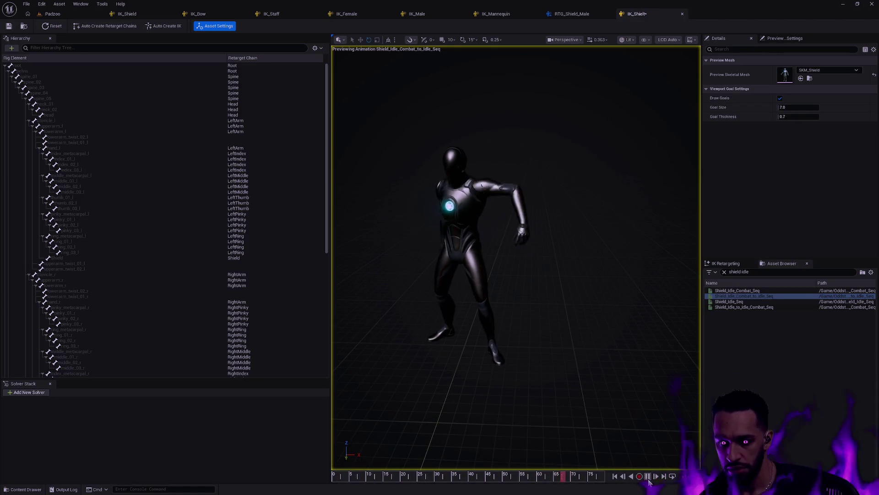
mouse_move(600, 476)
mouse_down()
mouse_move(338, 475)
mouse_move(449, 475)
mouse_up()
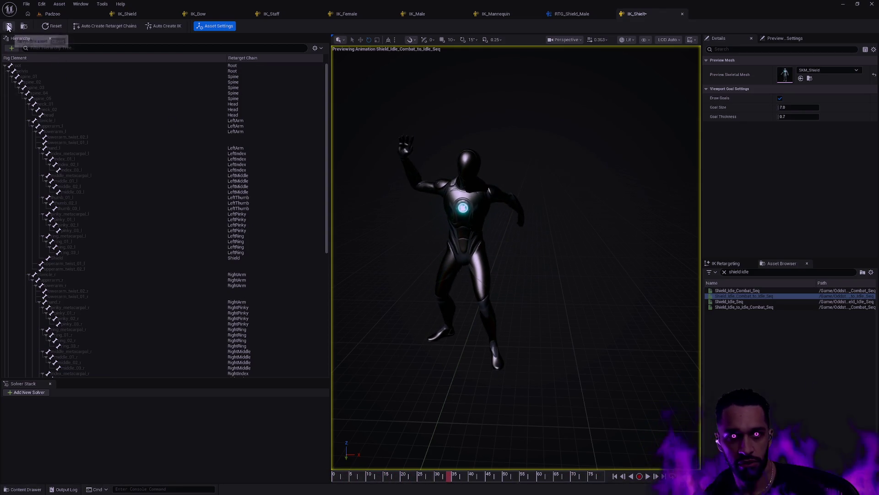
key(ctrl+s)
Rename the rig asset to IK_Shield and open the RTG_Shield_Male retargeter
key(ctrl+space)
key(F2)
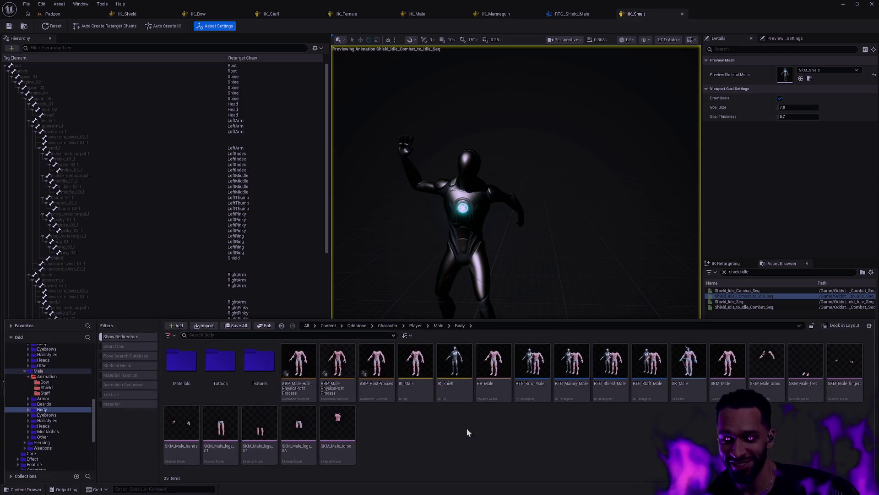
text(IK_Shield)
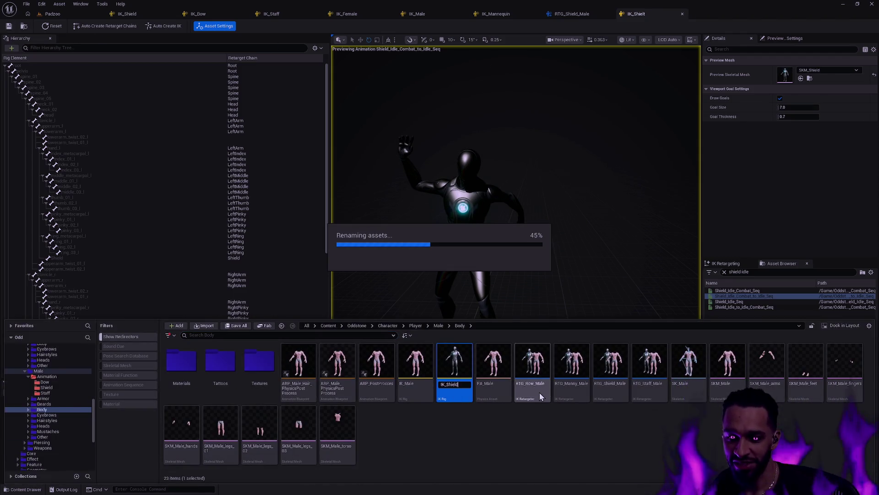
key(Return)
click(513, 416)
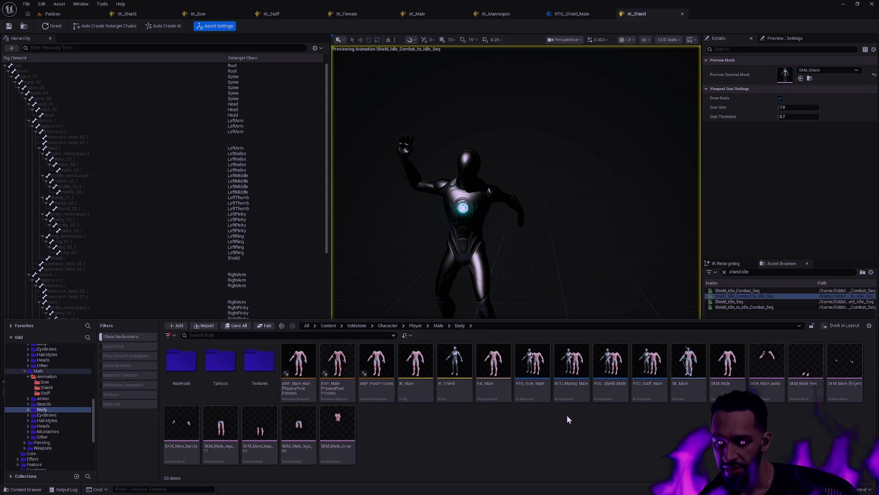
double_click(613, 397)
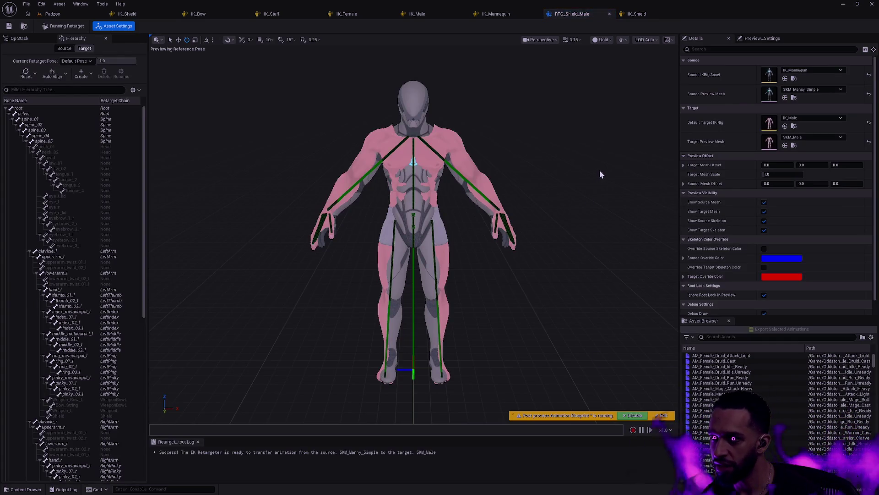
Set the source preview mesh to SKM_Shield and the source IK rig to IK_Shield, confirming Assign
key(ctrl+space)
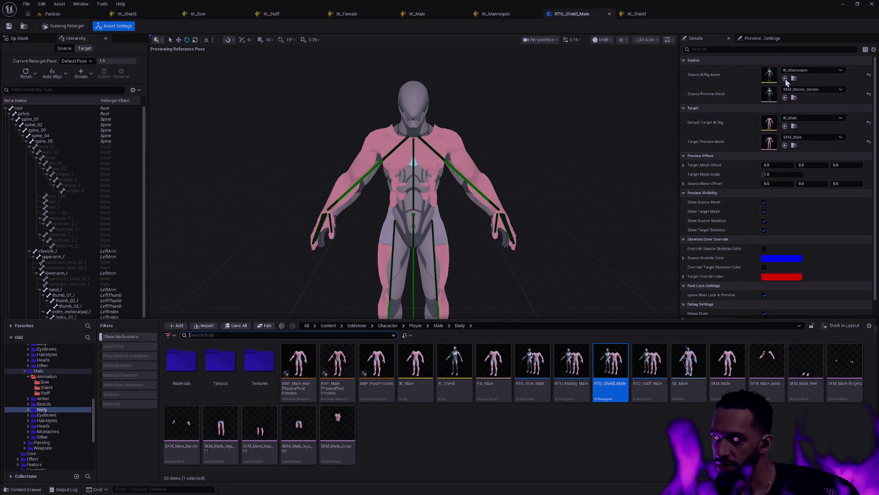
click(811, 90)
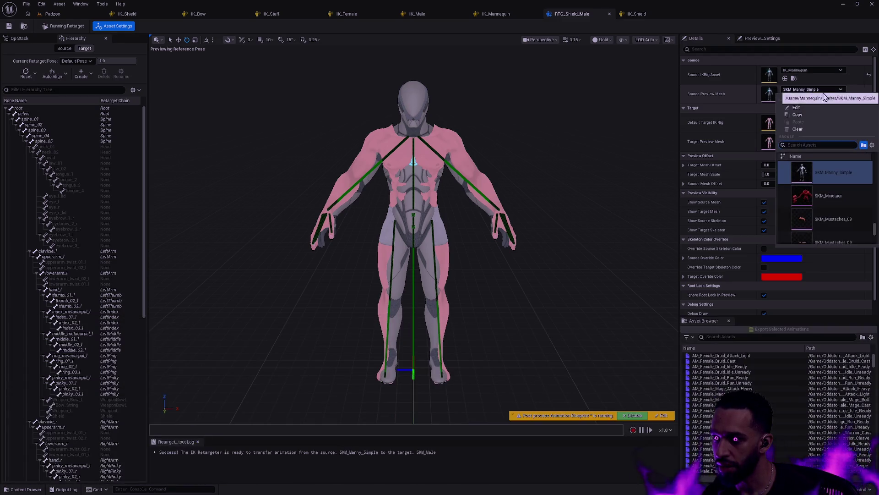
text(SKM_SHield)
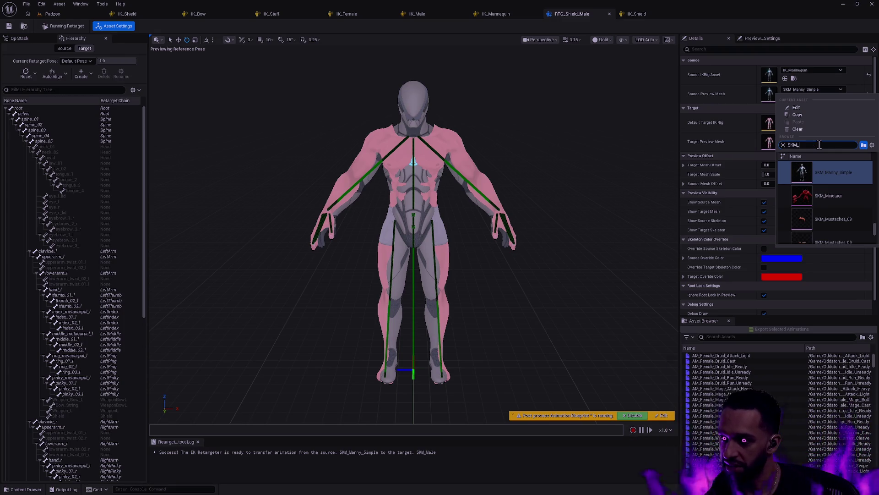
scroll(850, 197, up, 2)
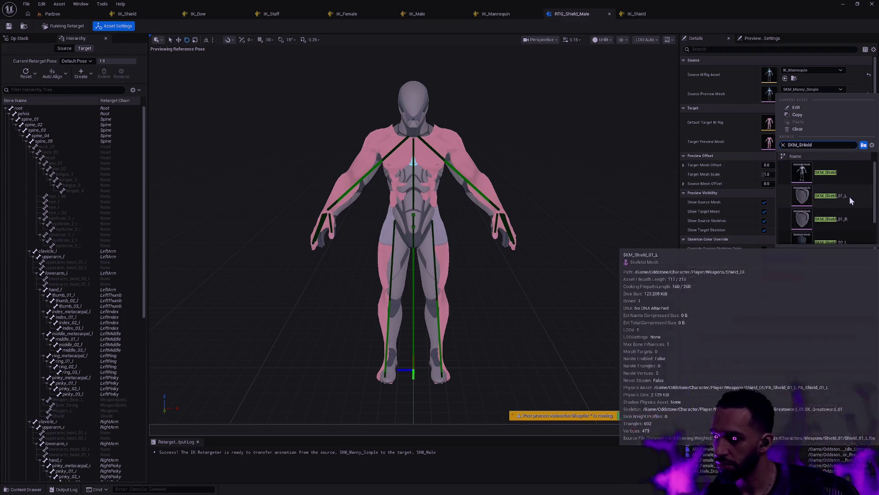
click(838, 174)
click(810, 71)
text(IK_Shield)
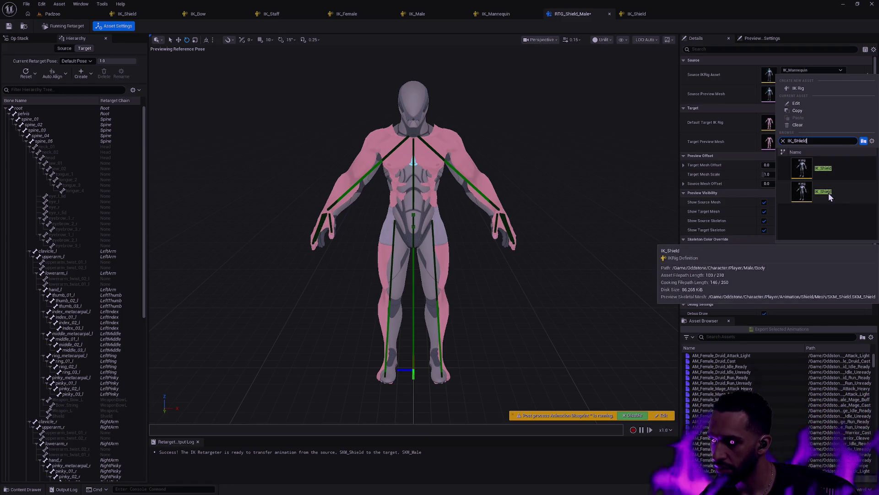
click(829, 194)
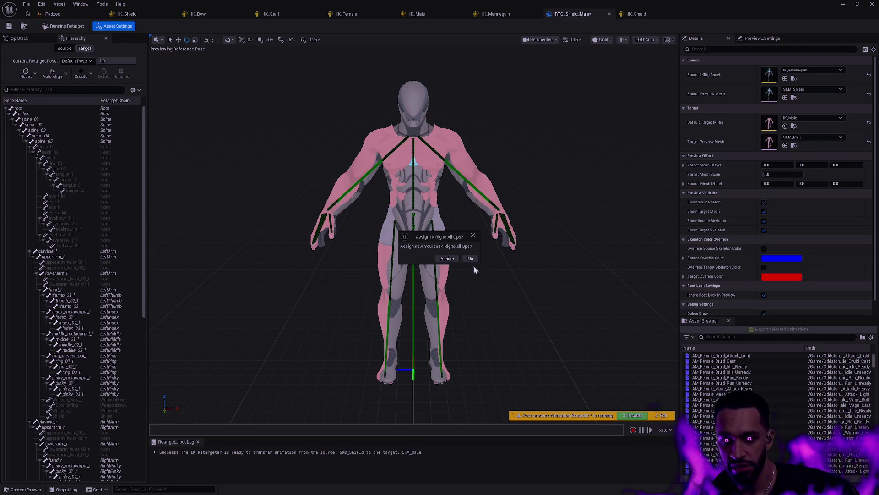
click(449, 258)
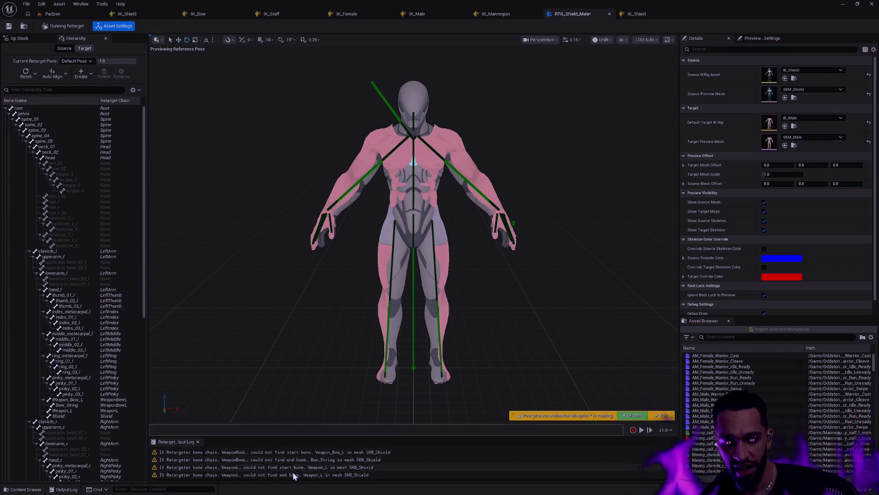
scroll(307, 452, down, 5)
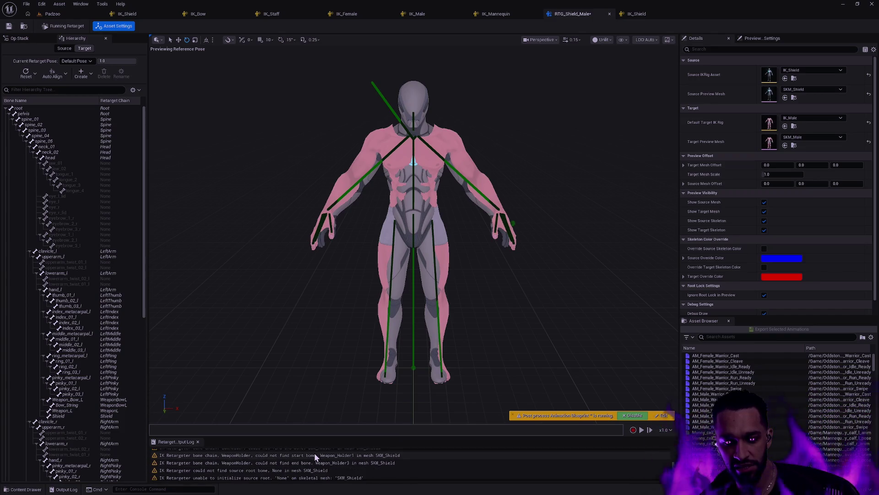
scroll(329, 466, up, 3)
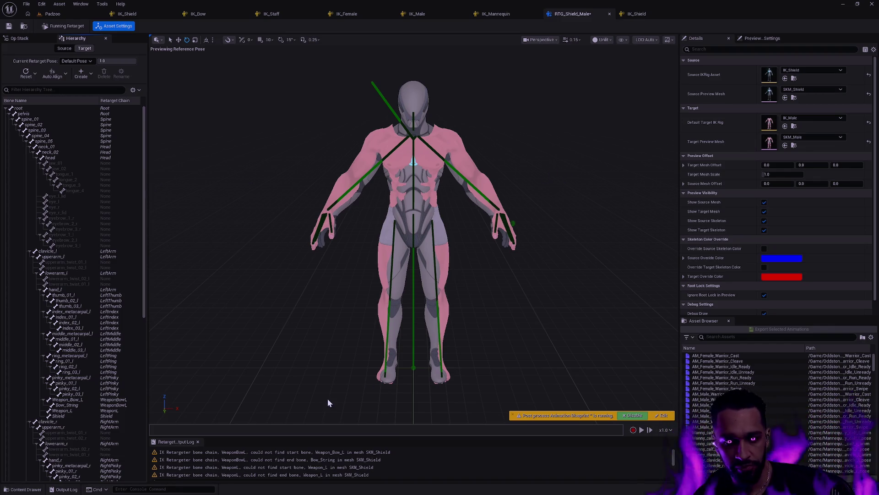
scroll(696, 369, down, 5)
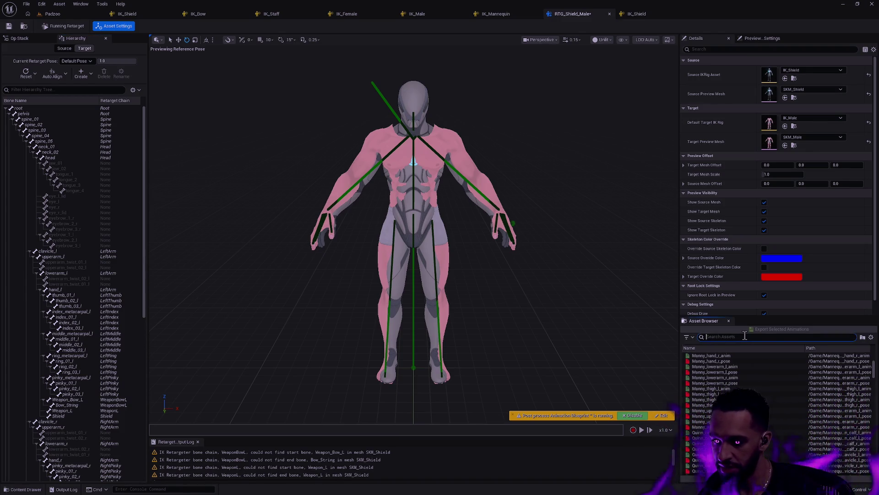
Preview Shield_Idle_Combat_to_Idle_Seq, scrub back to about frame 10, and show the op stack
text(Shield)
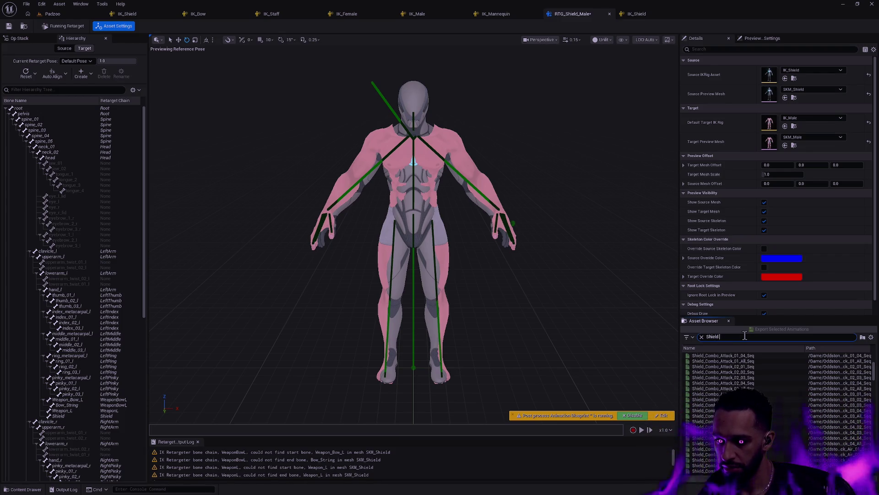
text( Idle)
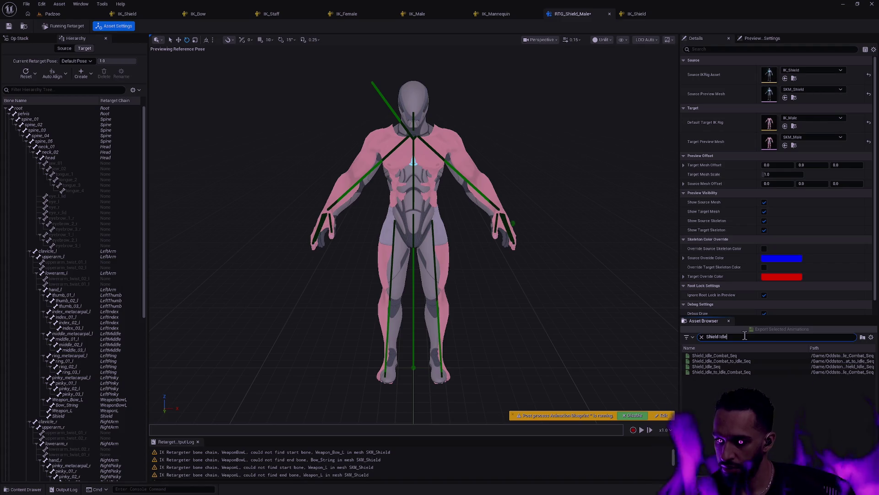
click(729, 361)
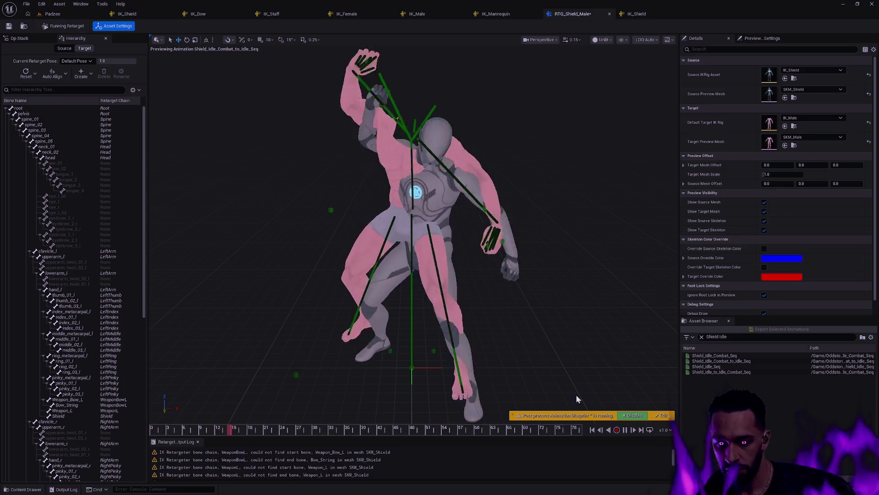
click(625, 429)
click(446, 430)
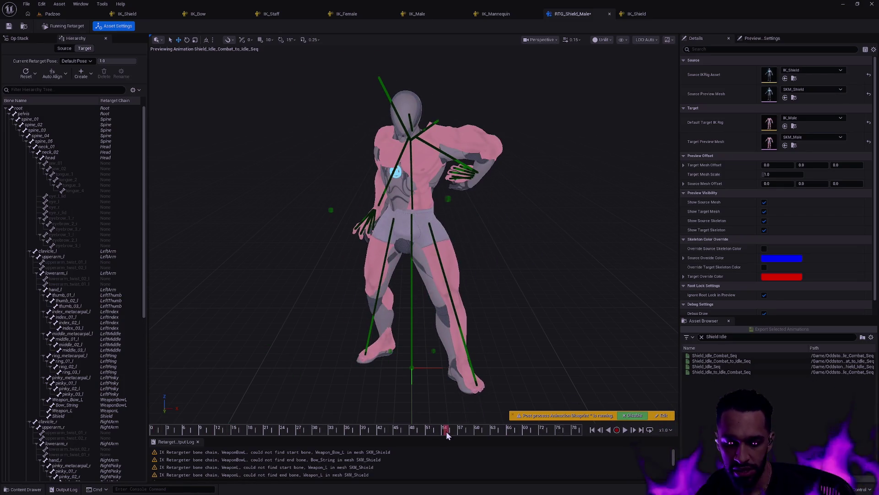
mouse_move(446, 430)
mouse_down()
mouse_move(191, 416)
mouse_move(207, 430)
mouse_move(168, 430)
mouse_move(256, 429)
mouse_up()
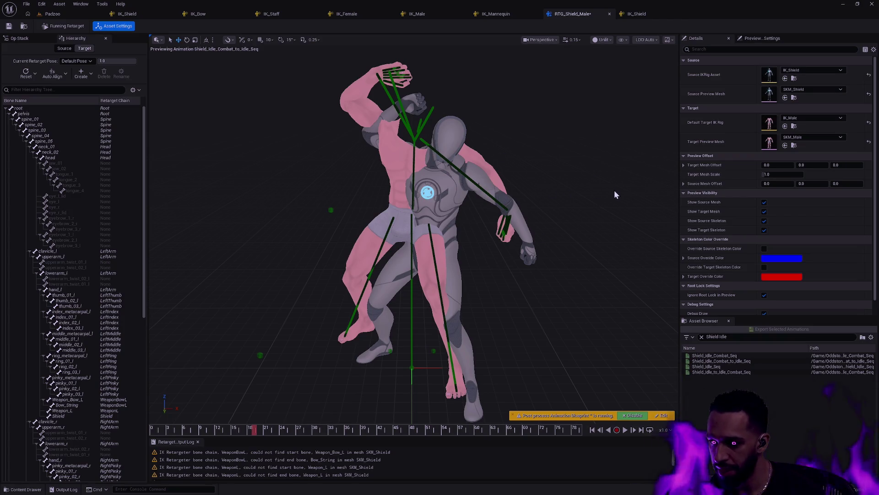
click(18, 38)
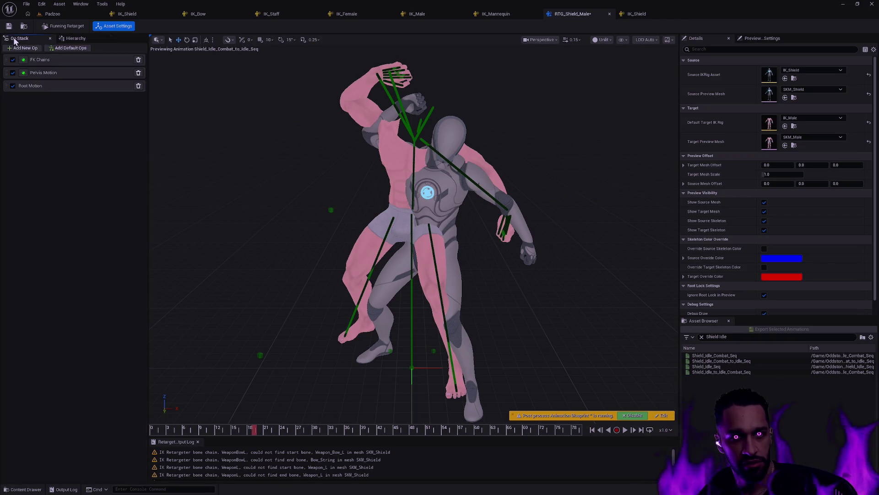
Check root's available source chains, compare the IK_Male and IK_Shield rigs, then reopen FK Chains
click(64, 60)
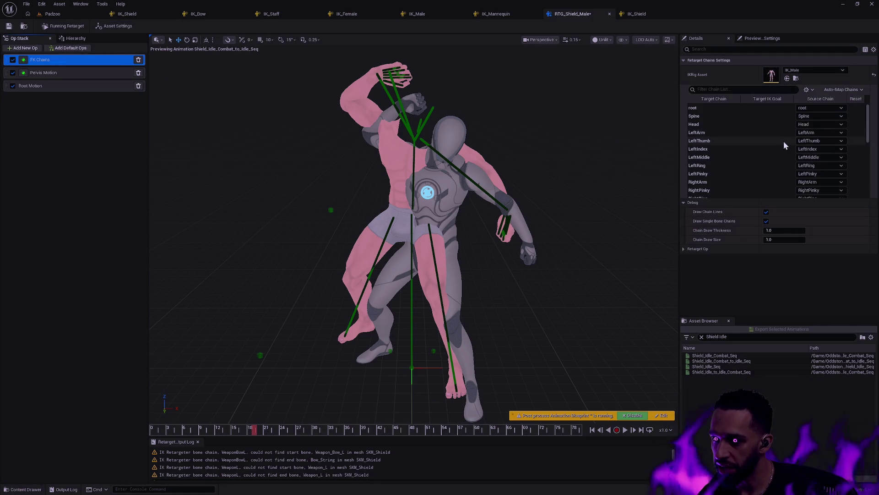
click(722, 110)
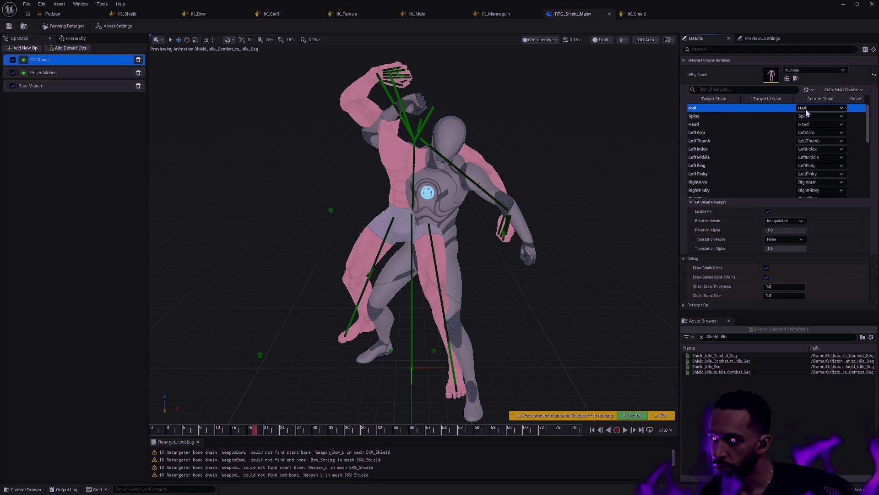
click(819, 109)
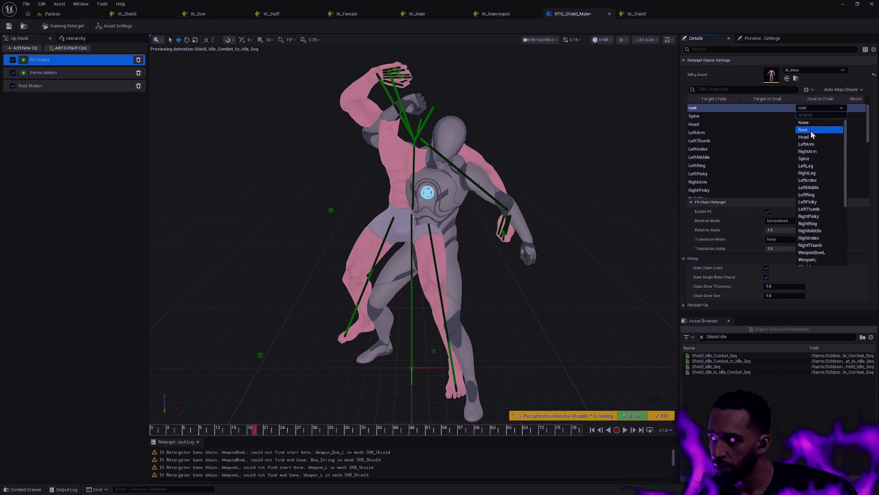
click(417, 14)
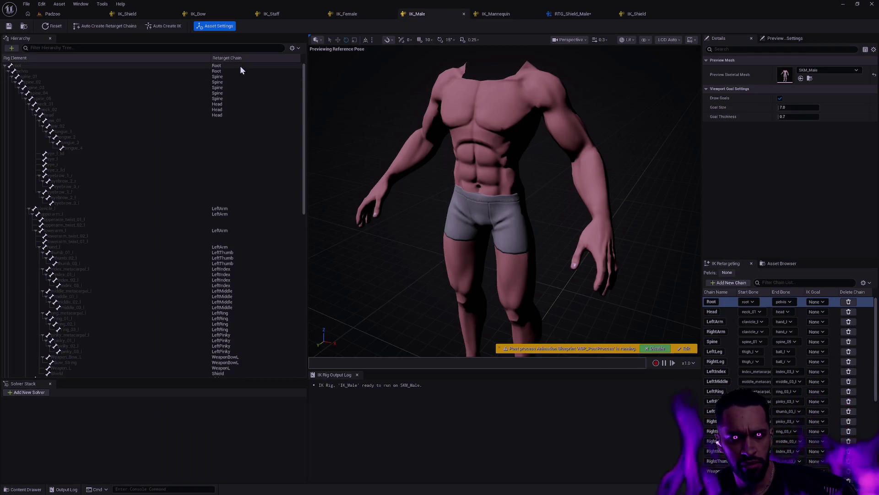
click(649, 16)
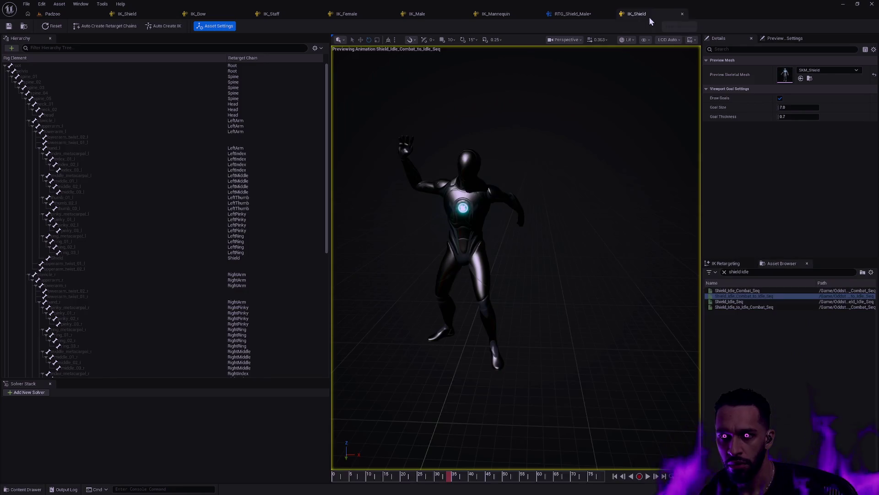
click(578, 14)
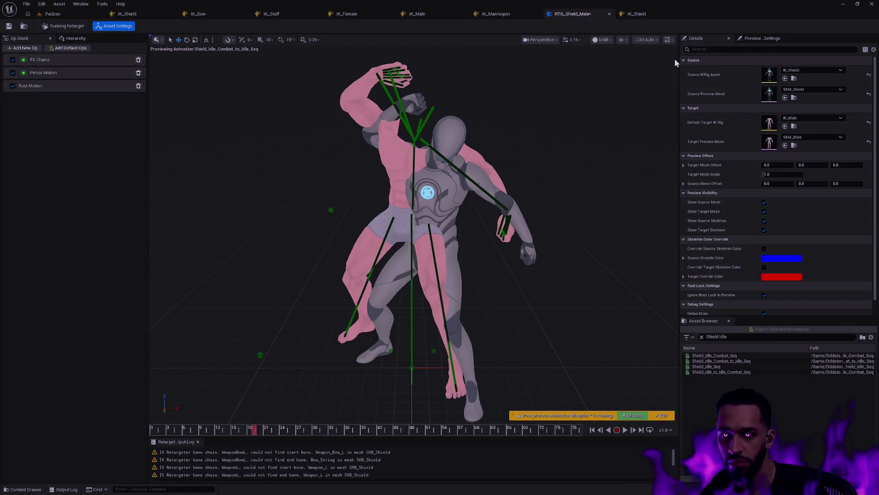
click(56, 61)
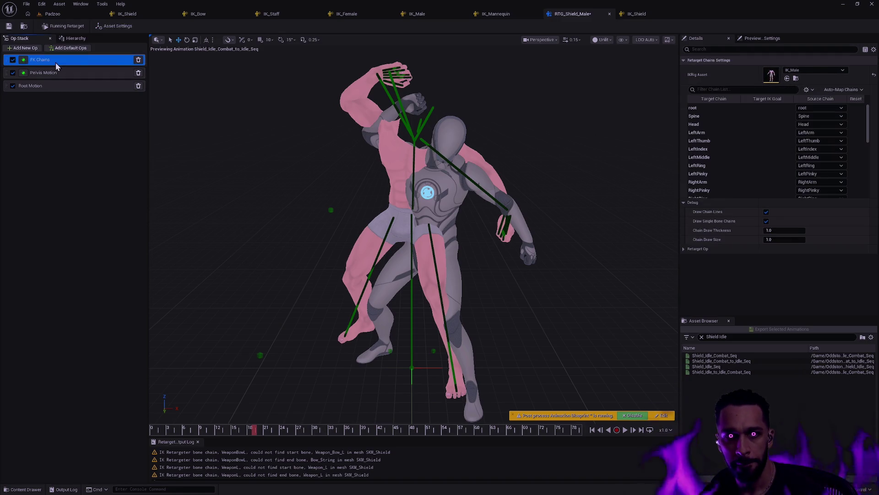
Clear root's source chain to None, remap it to Root, then open Pelvis Motion settings
click(824, 107)
click(812, 127)
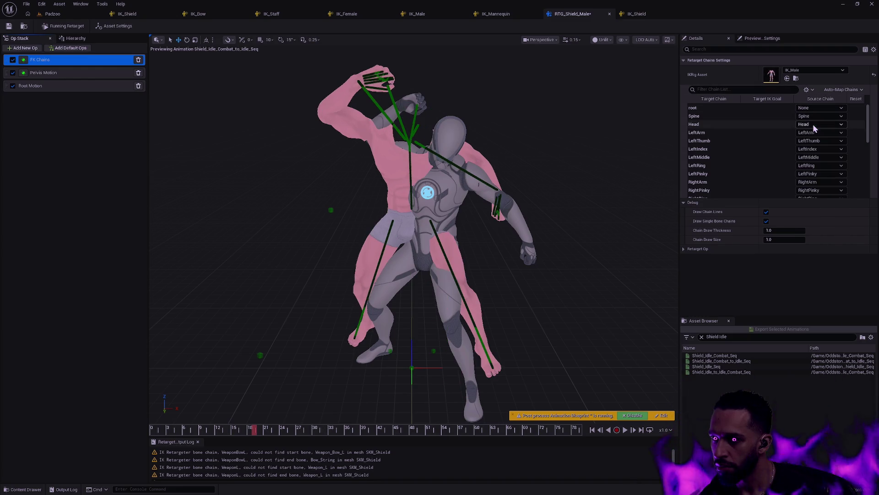
click(713, 108)
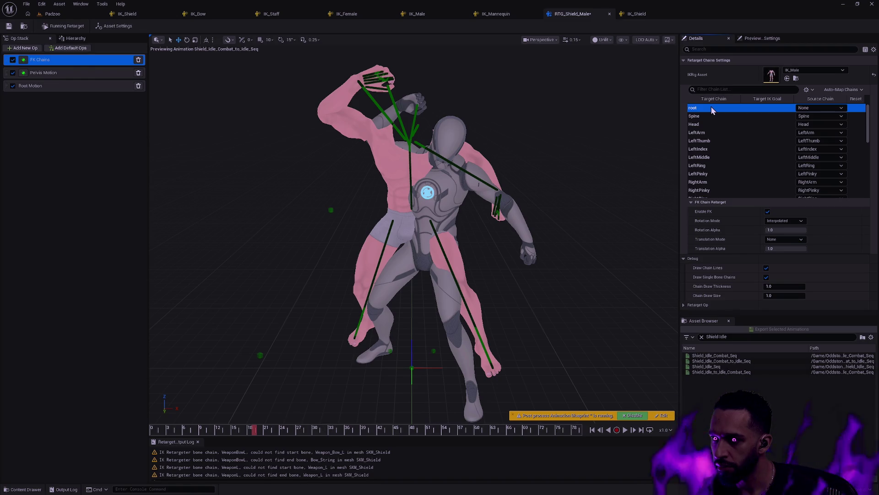
click(814, 109)
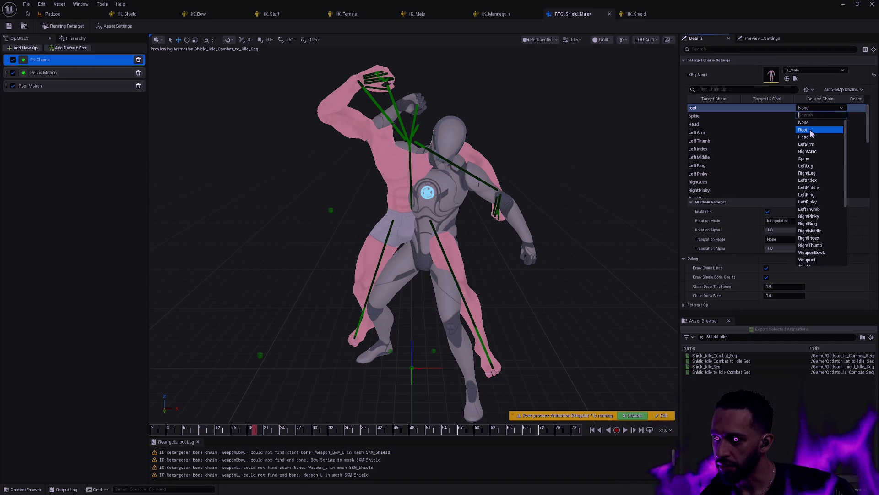
click(809, 130)
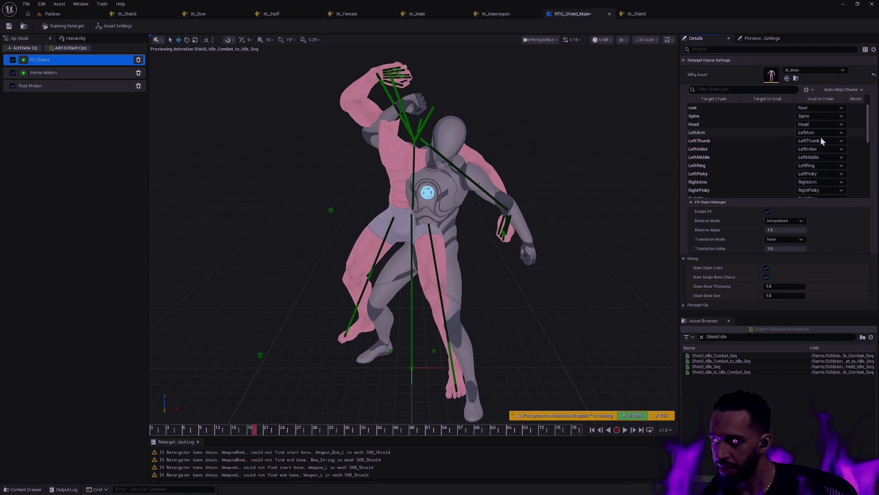
drag(868, 136, 866, 197)
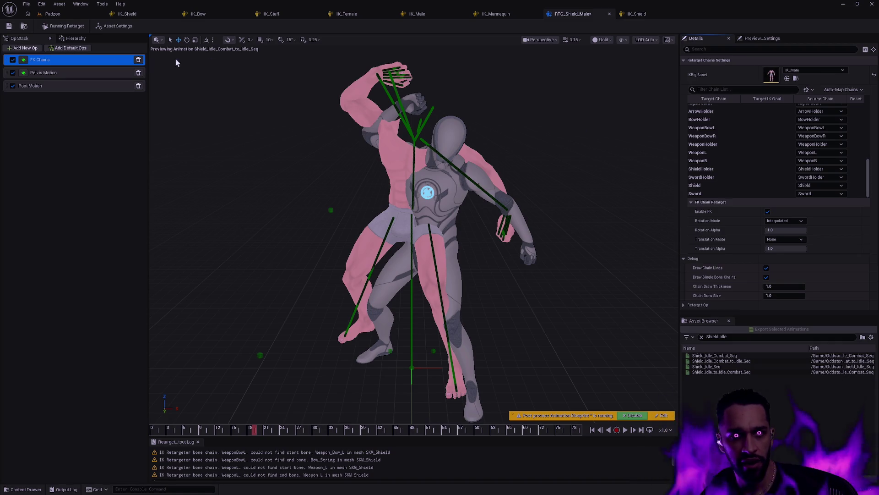
click(57, 73)
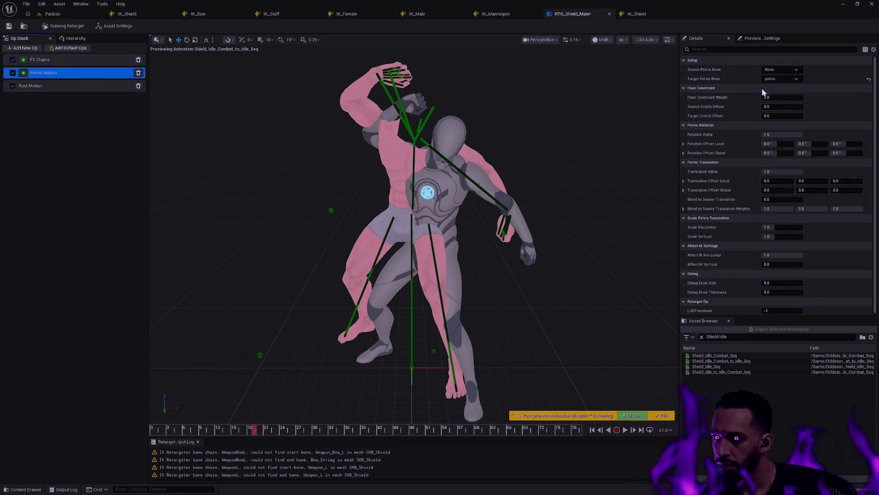
Set Source Pelvis Bone to pelvis, keep Root Motion's source root as root, and scrub to frame 7
click(770, 70)
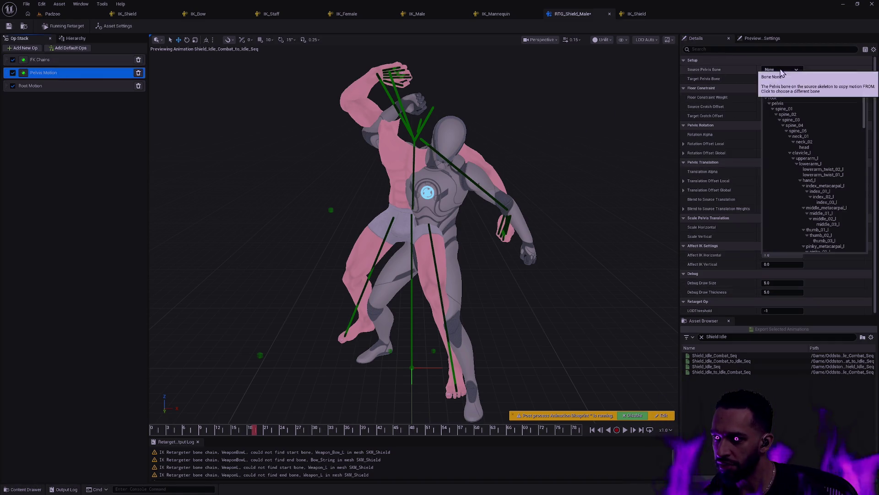
click(778, 104)
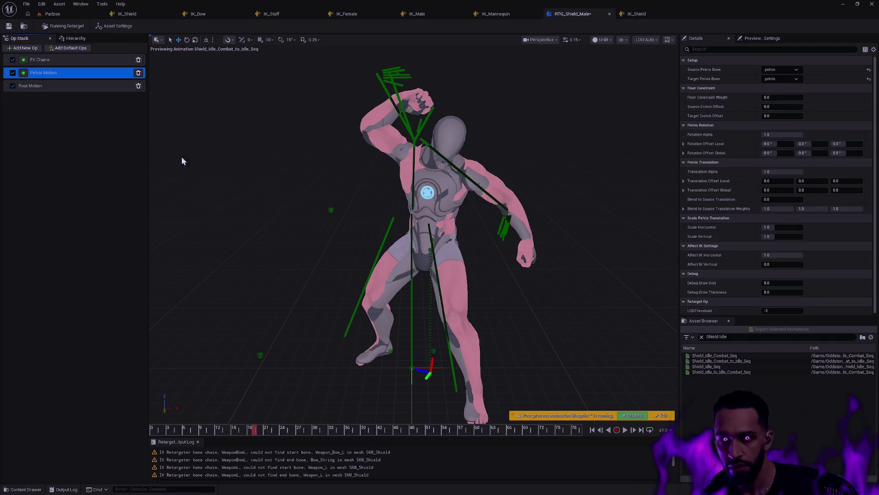
click(55, 86)
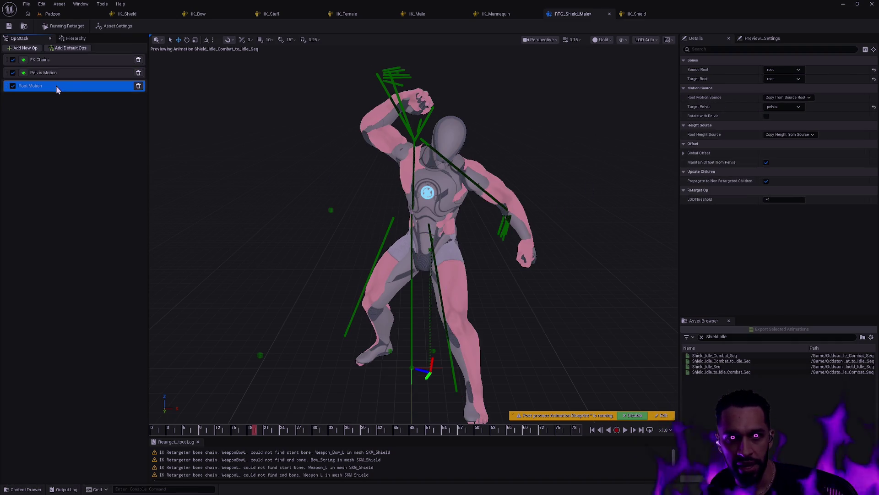
click(799, 71)
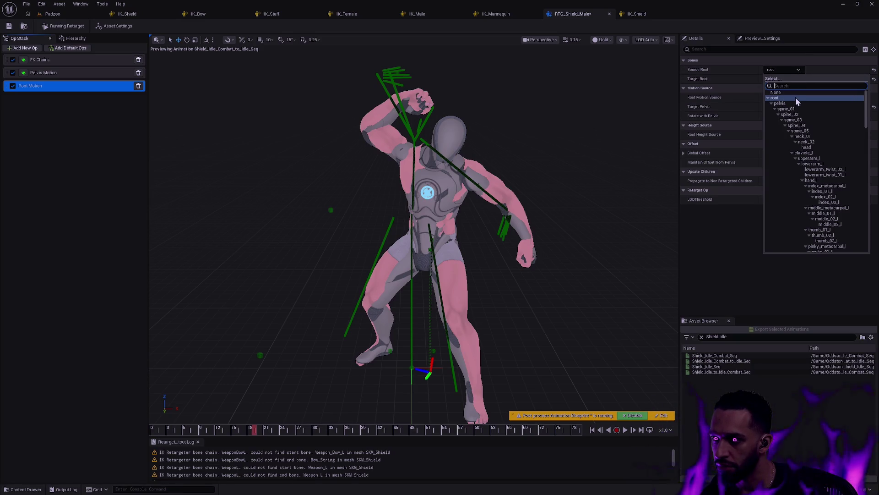
click(810, 67)
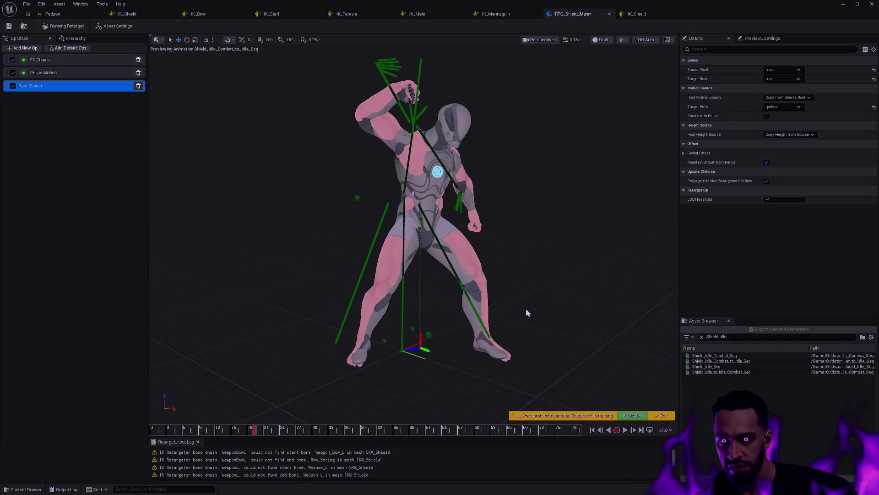
mouse_move(192, 429)
mouse_down()
mouse_move(321, 428)
mouse_move(228, 428)
mouse_move(224, 419)
mouse_move(460, 428)
mouse_up()
Browse the bone hierarchy with retarget chains, then show asset settings: IK_Shield/SKM_Shield source, IK_Male/SKM_Male target
click(513, 129)
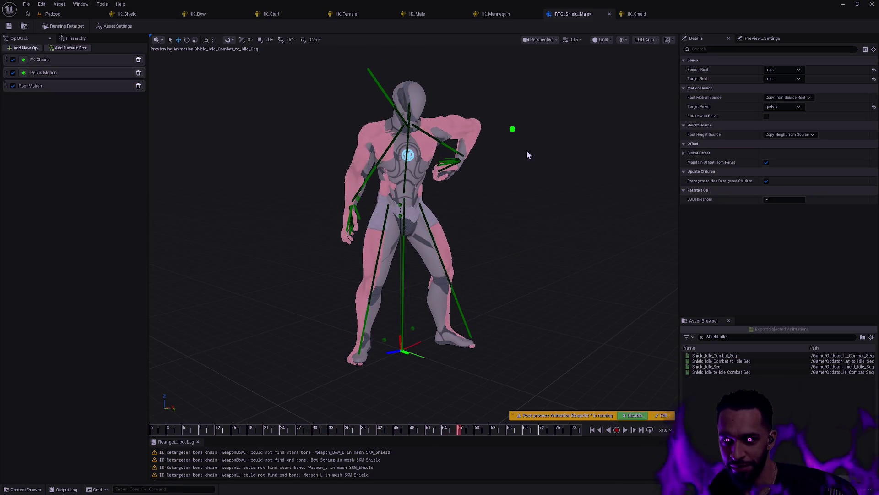
click(76, 39)
mouse_move(145, 280)
mouse_down()
mouse_move(144, 366)
mouse_move(140, 162)
mouse_up()
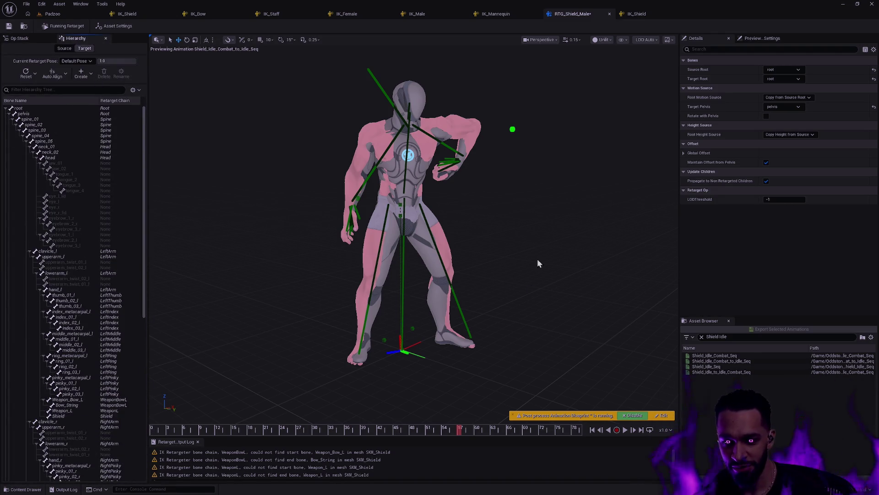
mouse_move(505, 153)
mouse_down()
mouse_move(526, 228)
mouse_move(545, 226)
mouse_move(577, 193)
mouse_move(530, 158)
mouse_move(517, 193)
mouse_move(470, 150)
mouse_up()
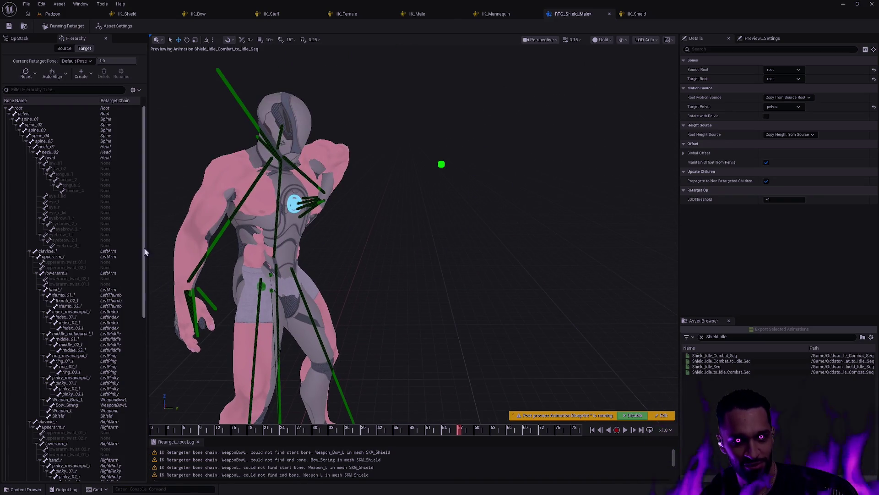
scroll(143, 145, down, 3)
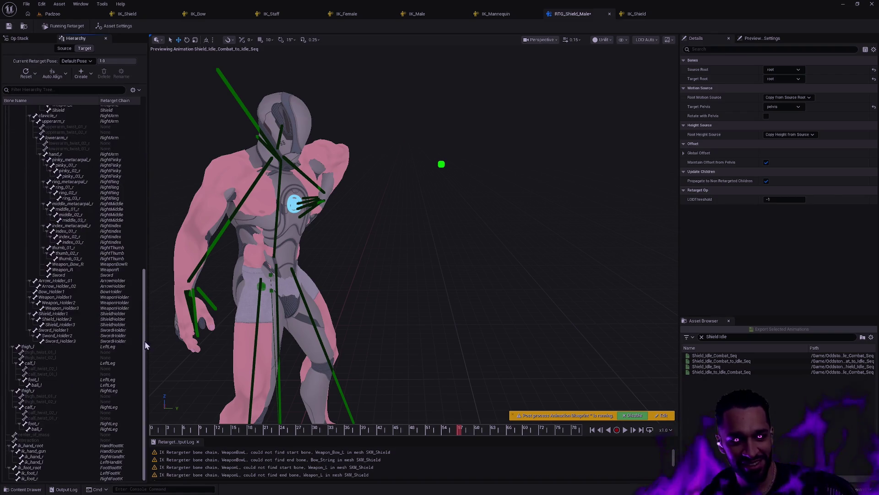
click(115, 26)
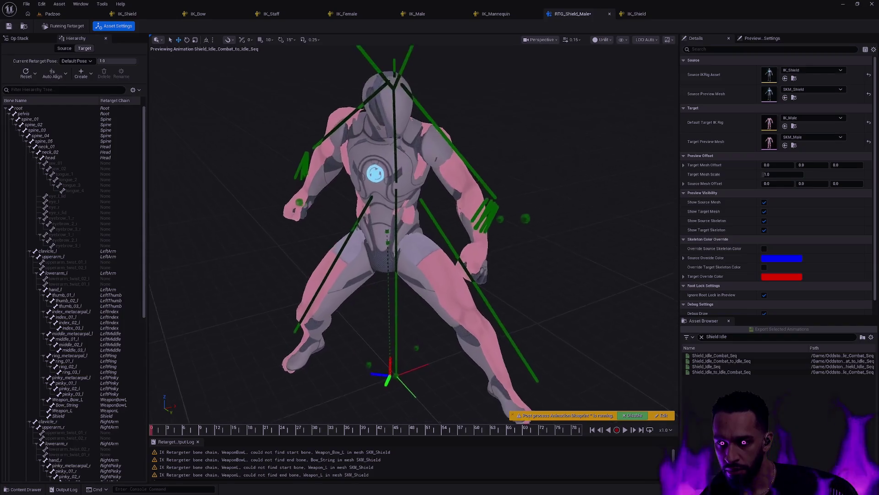
scroll(573, 235, up, 5)
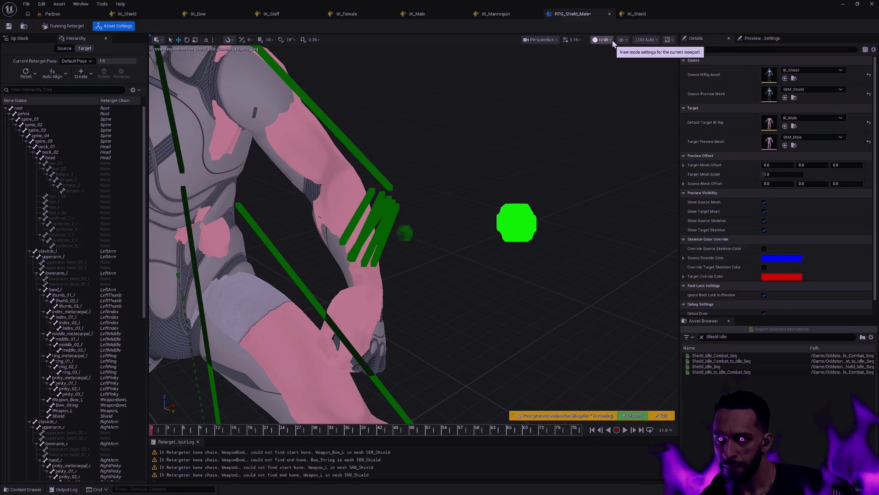
click(628, 40)
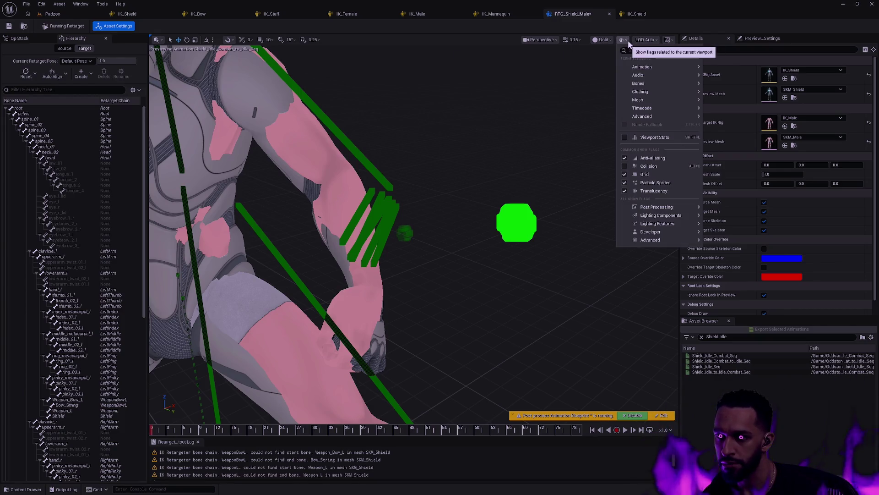
mouse_move(658, 100)
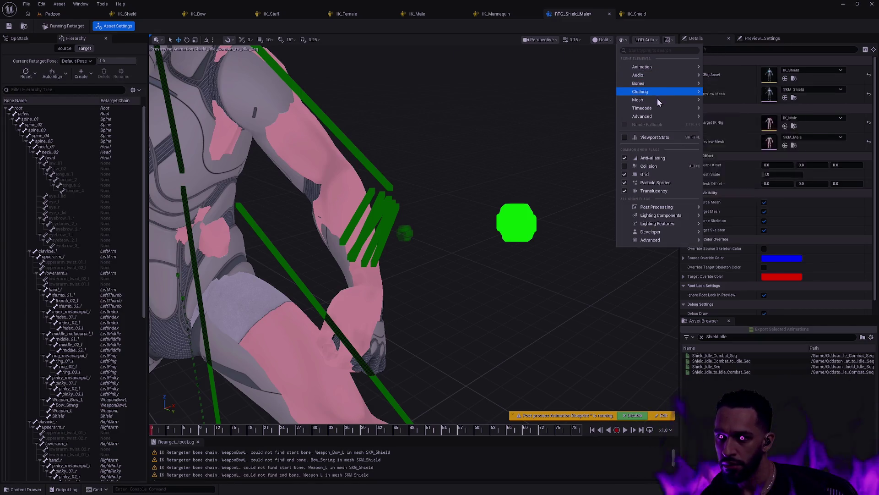
mouse_move(659, 68)
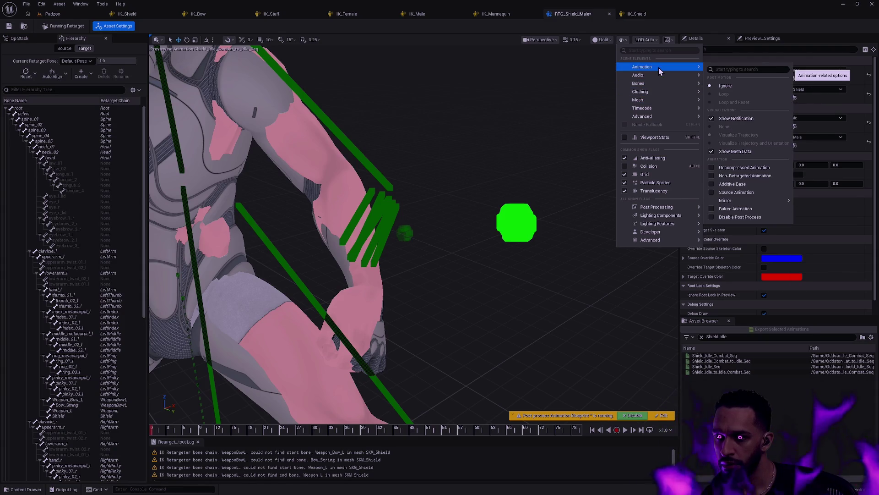
click(532, 124)
scroll(532, 124, down, 5)
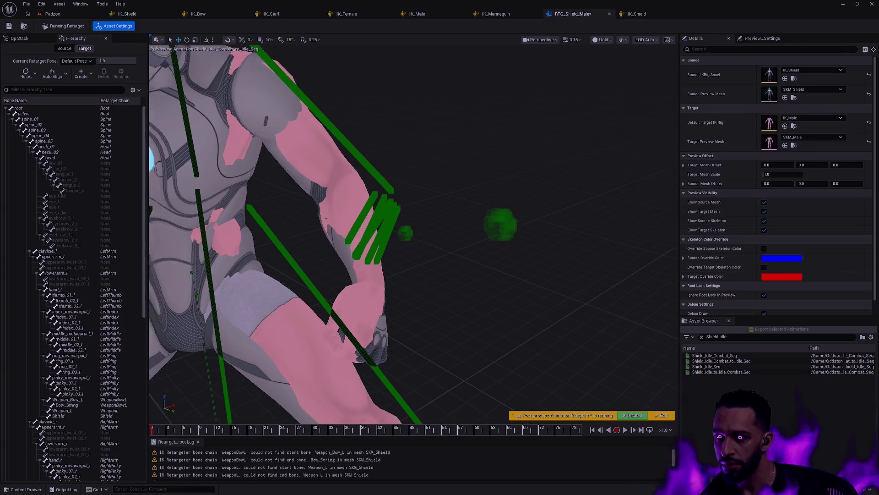
key(f)
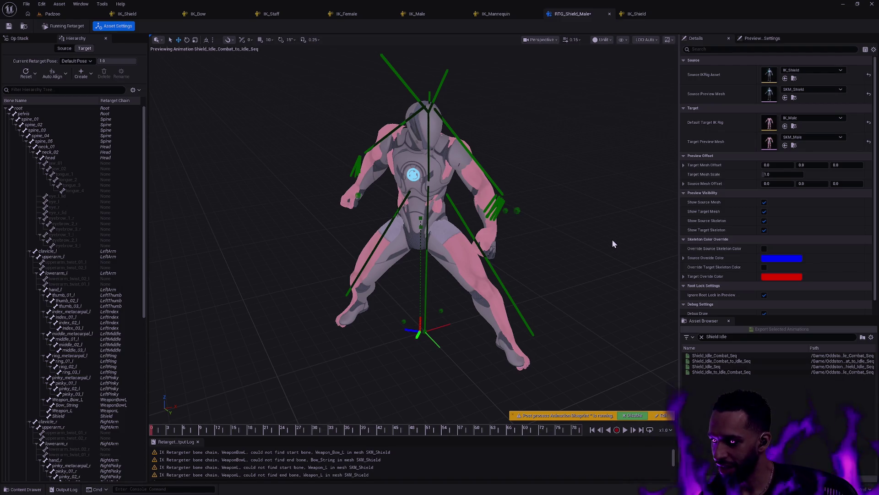
Scrub the shield animation to about frame 30 and select the Shield bone to view its transforms
mouse_move(155, 433)
mouse_down()
mouse_move(576, 413)
mouse_move(420, 414)
mouse_up()
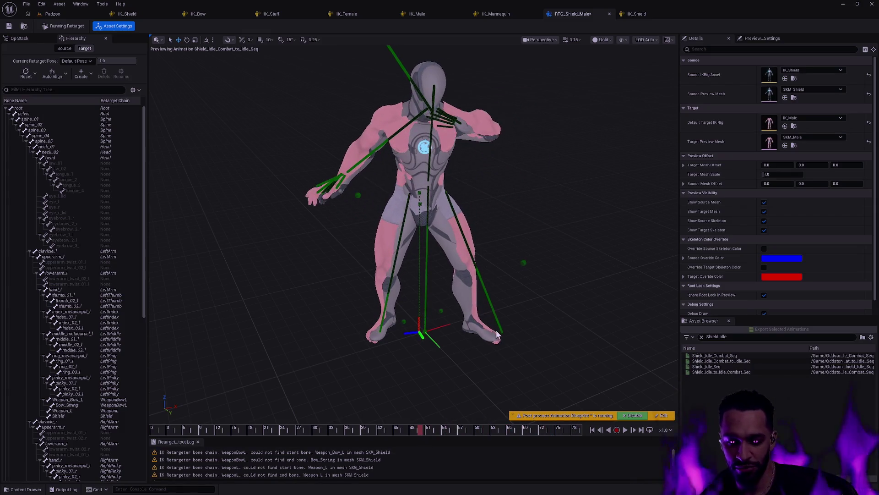
mouse_move(539, 228)
mouse_down()
mouse_move(513, 234)
mouse_move(567, 229)
mouse_move(451, 381)
mouse_up()
mouse_move(403, 430)
mouse_down()
mouse_move(174, 433)
mouse_move(358, 444)
mouse_move(598, 430)
mouse_move(405, 430)
mouse_up()
mouse_move(443, 288)
mouse_down()
mouse_move(458, 243)
mouse_move(373, 143)
mouse_up()
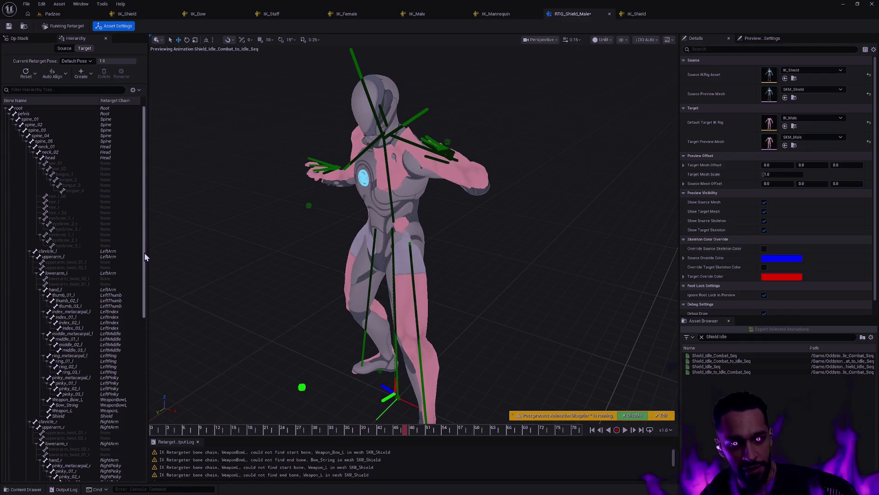
drag(144, 254, 153, 332)
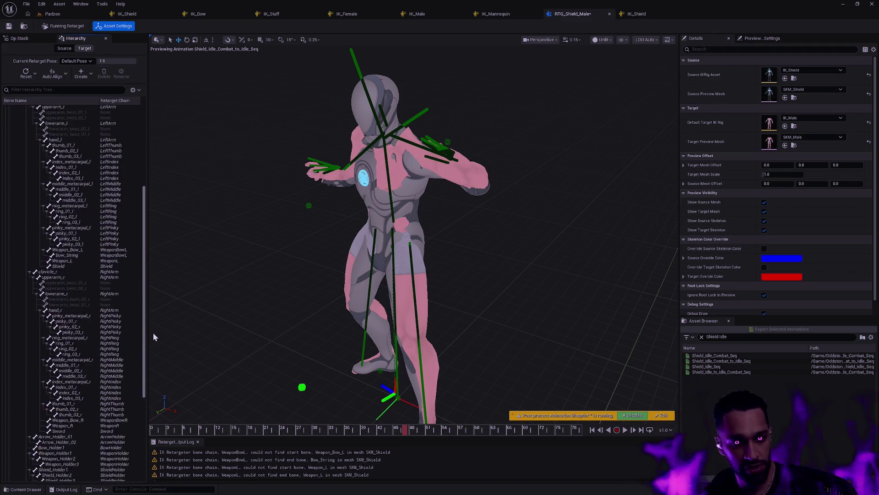
click(69, 266)
mouse_move(284, 276)
mouse_down()
mouse_move(367, 274)
mouse_move(375, 257)
mouse_move(440, 258)
mouse_move(403, 258)
mouse_move(403, 238)
mouse_move(427, 408)
mouse_up()
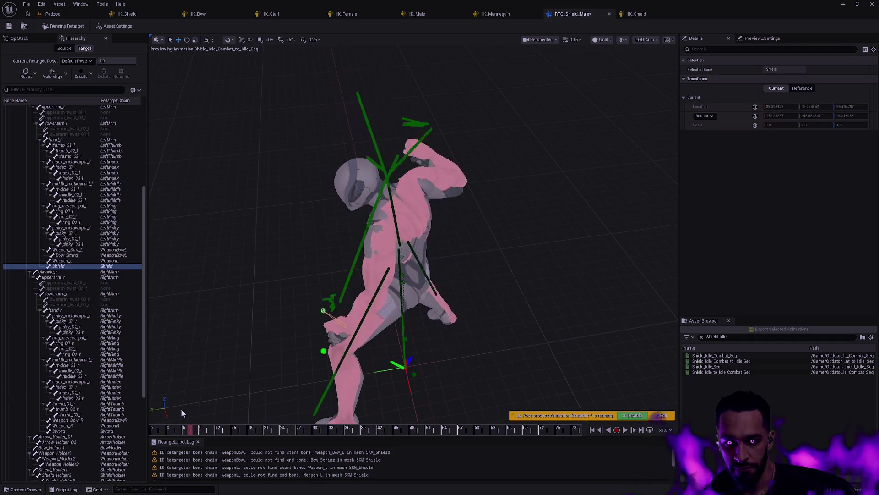
Select hand_l to view its transforms, frame it and back out, then open the quick asset search
mouse_move(415, 357)
mouse_down()
mouse_move(439, 355)
mouse_move(422, 348)
mouse_move(412, 375)
mouse_move(437, 293)
mouse_up()
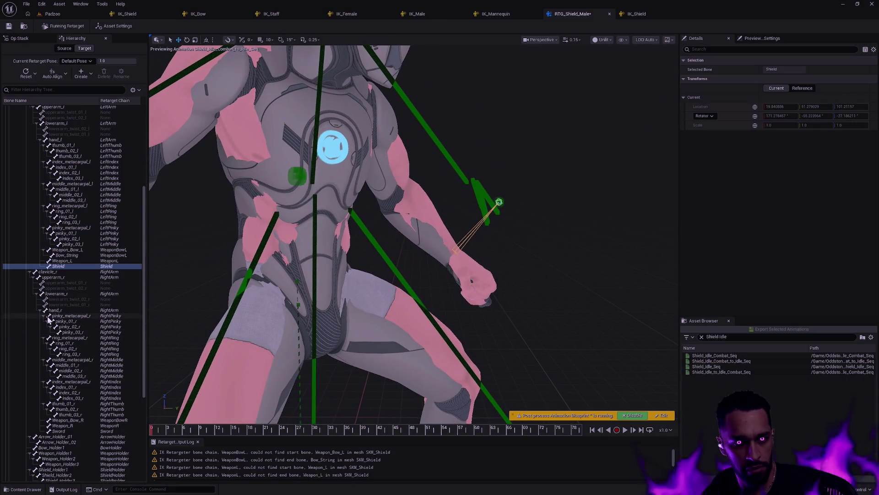
scroll(75, 247, up, 5)
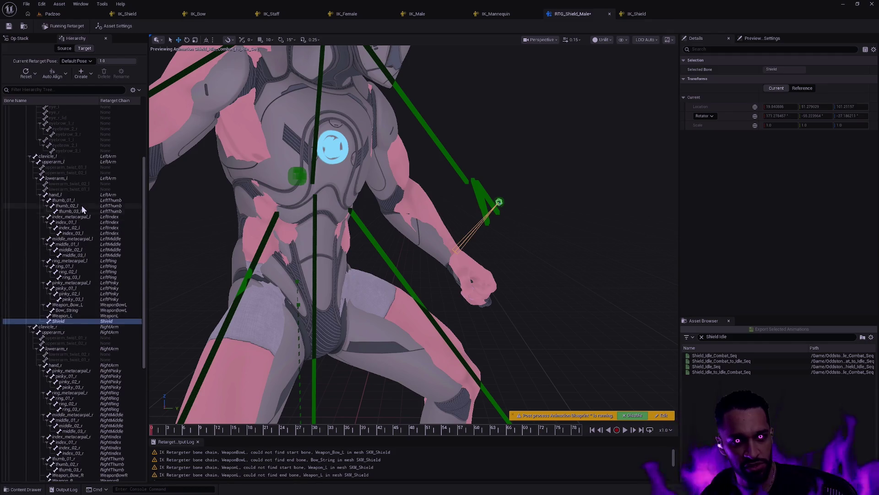
click(67, 195)
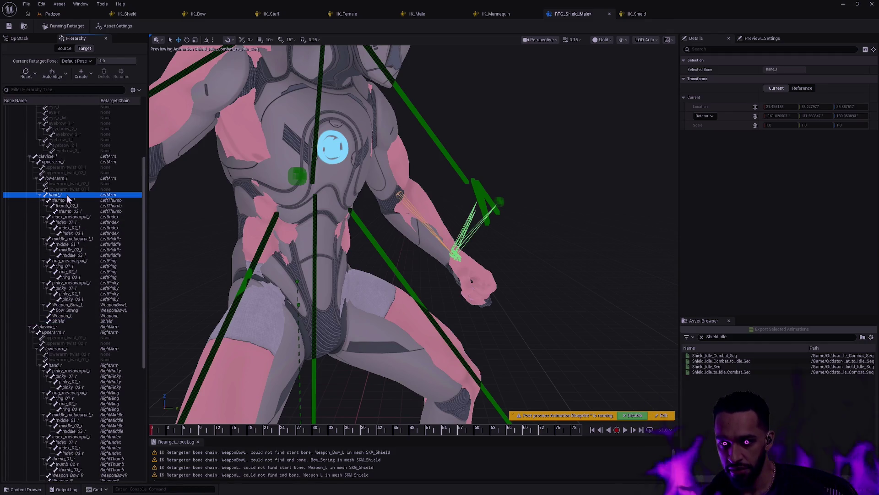
key(f)
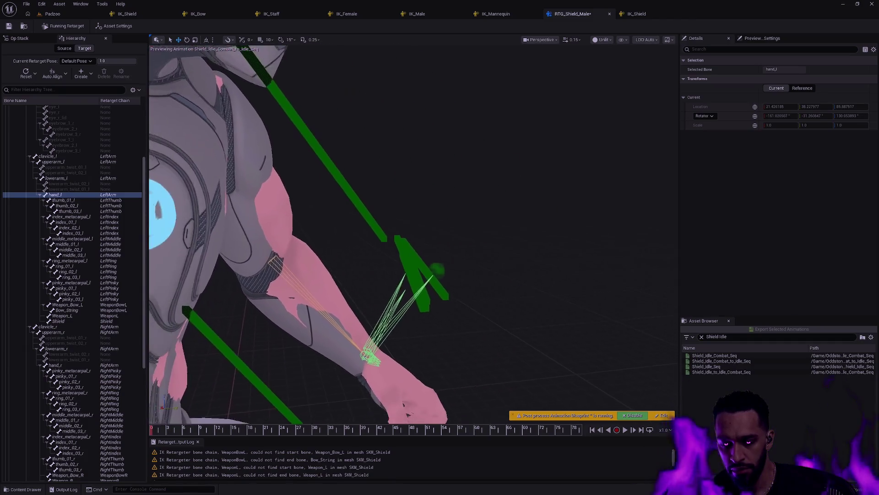
key(f)
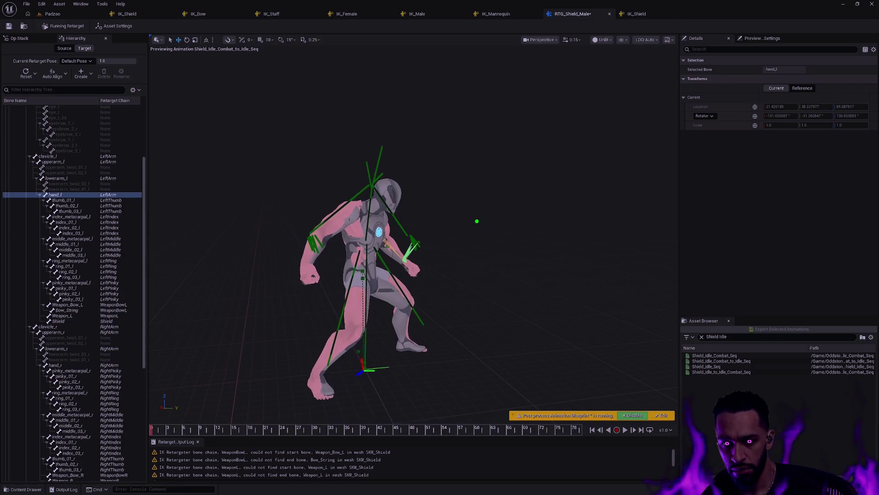
scroll(414, 233, up, 3)
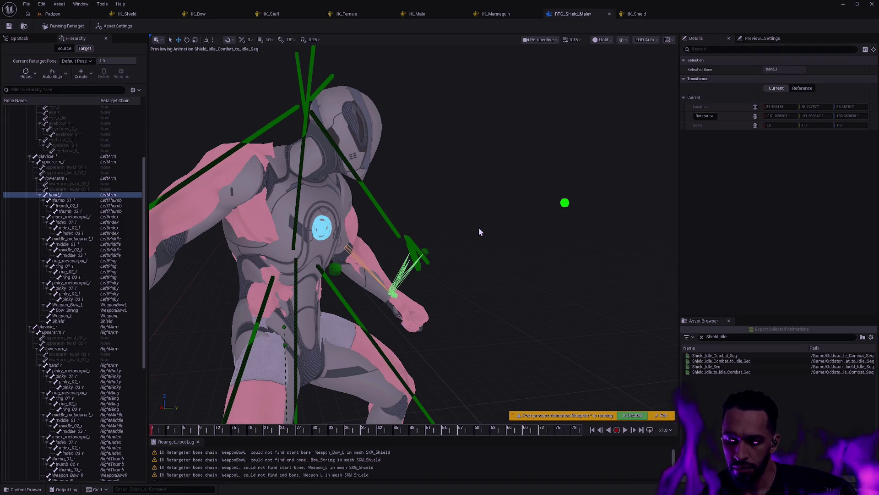
key(ctrl+p)
Open the SKM_Shield skeletal mesh from the asset search
text(SKM_Shield)
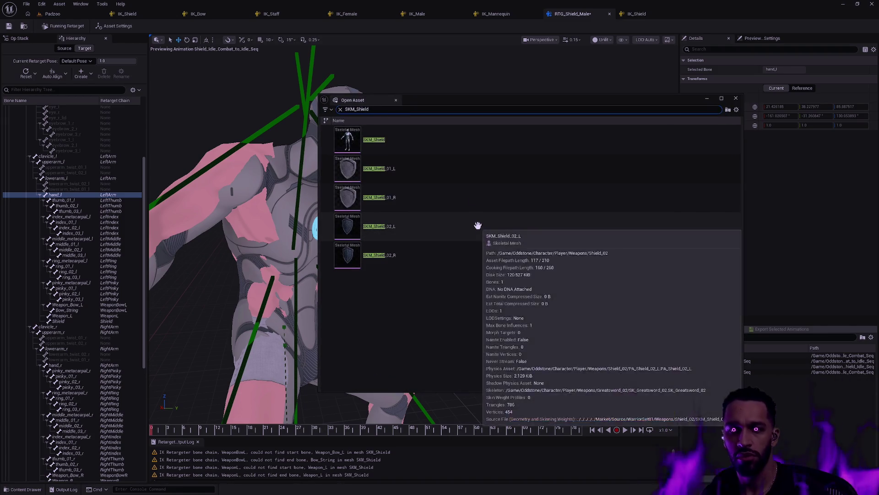
click(408, 145)
key(Return)
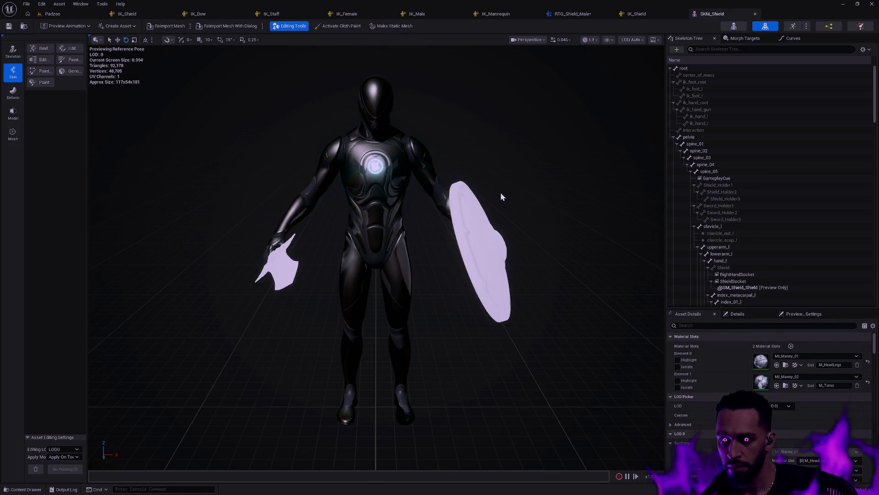
Draw all bones, select and zoom in on the Shield bone, then return to RTG_Shield_Male
scroll(874, 119, down, 1)
scroll(876, 131, up, 5)
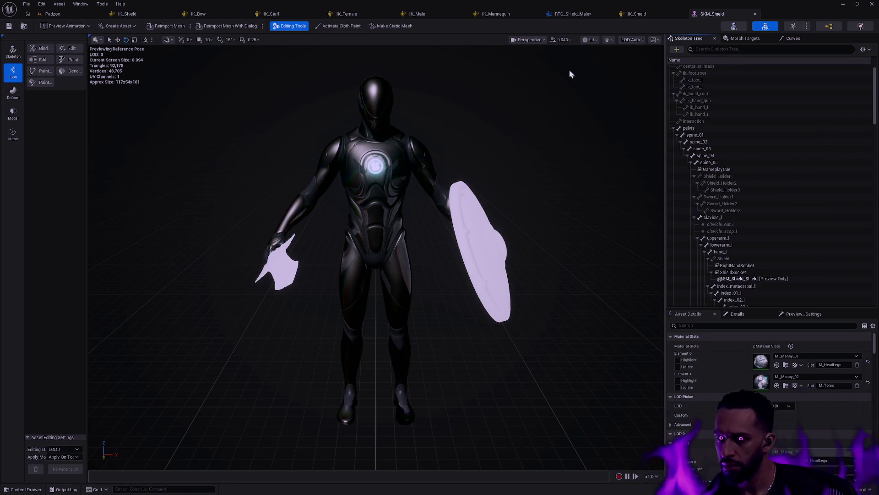
click(608, 39)
mouse_move(643, 99)
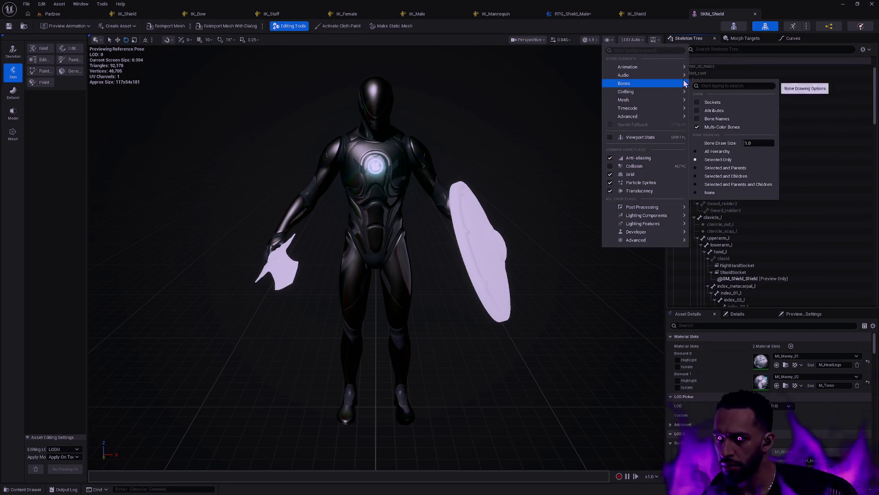
mouse_move(673, 83)
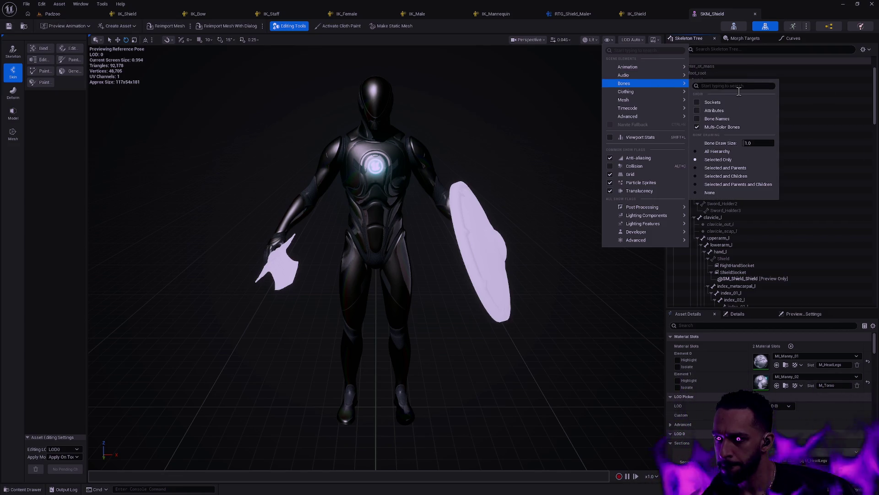
click(717, 151)
drag(512, 223, 536, 202)
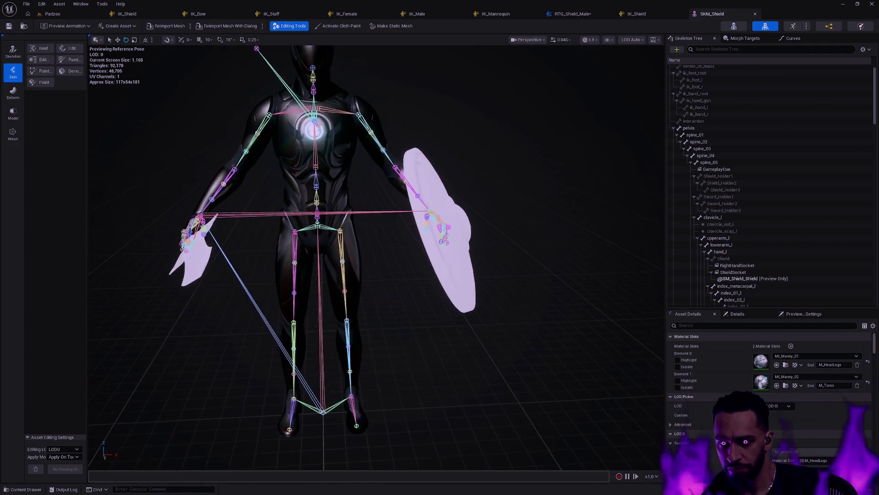
click(453, 225)
scroll(453, 225, up, 3)
scroll(426, 284, up, 10)
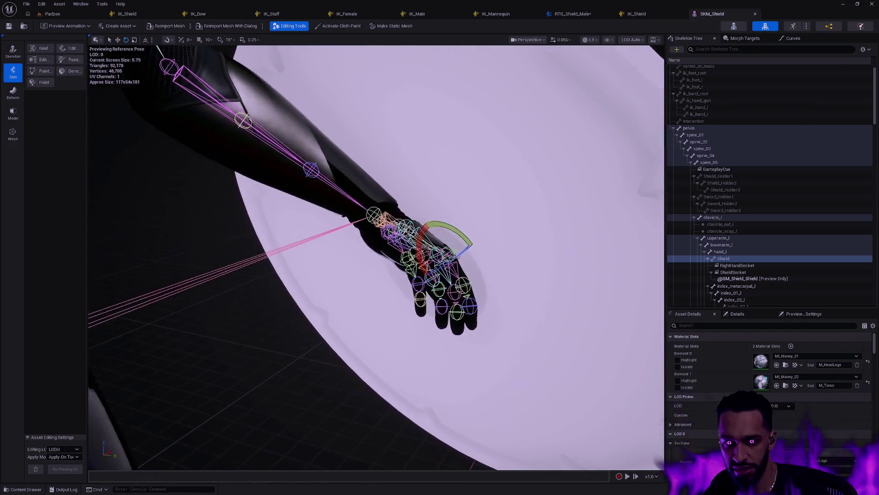
mouse_move(508, 237)
mouse_down()
mouse_move(458, 215)
mouse_move(508, 237)
mouse_up()
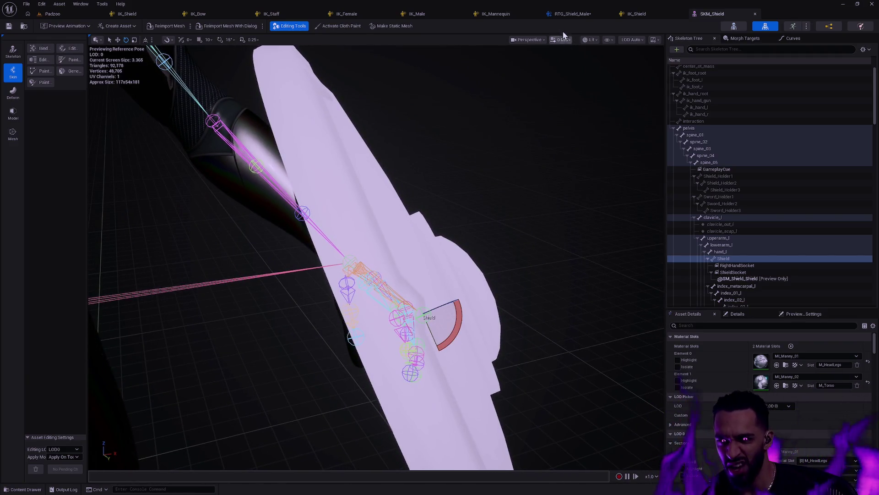
click(571, 14)
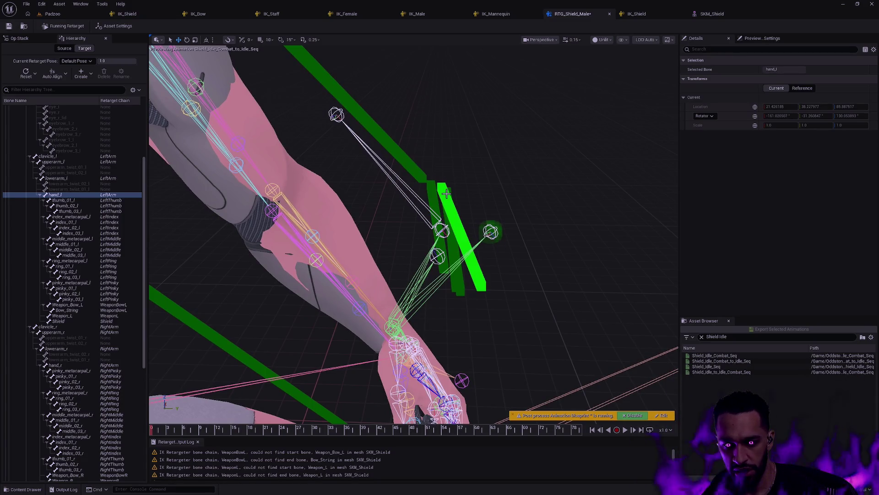
Check the asset settings, then show the FK Chains op's root-to-RightPinky chain mapping from the op stack
click(415, 186)
mouse_move(415, 185)
mouse_down()
mouse_move(414, 215)
mouse_move(414, 192)
mouse_up()
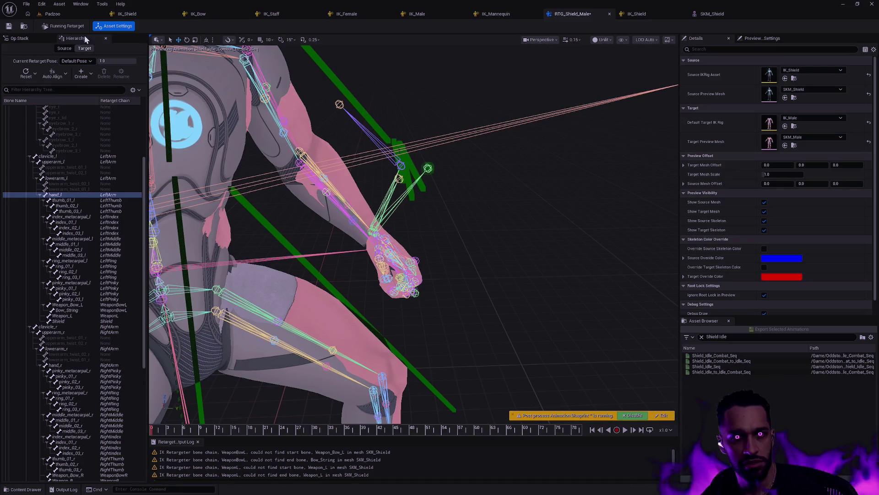
click(23, 40)
click(59, 59)
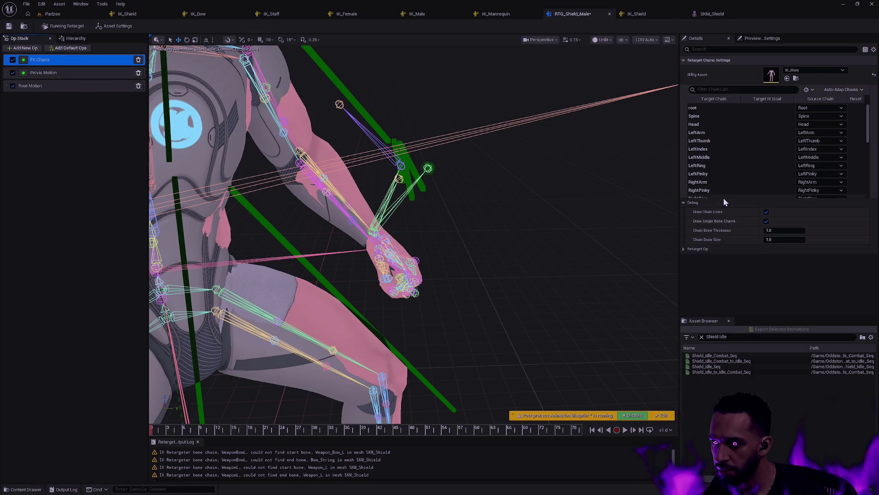
Turn off Draw Chain Lines in the FK Chains debug settings
click(766, 212)
click(767, 212)
click(766, 212)
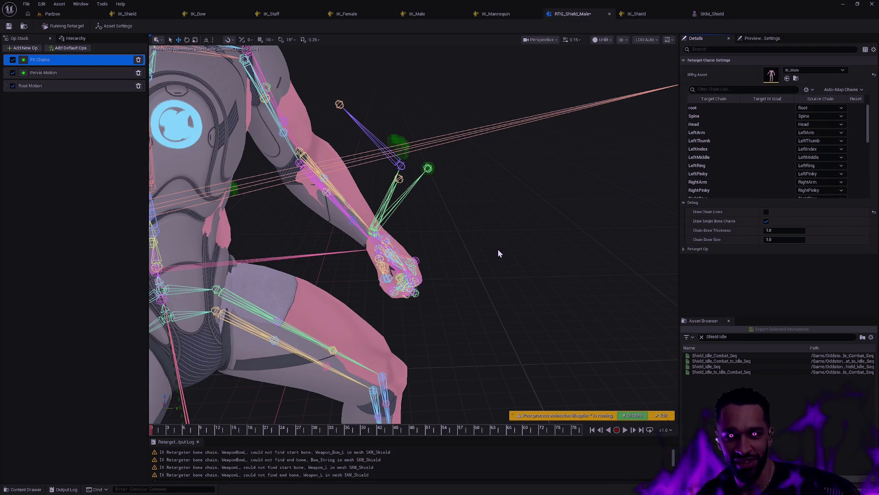
Orbit and zoom around the animated male, then switch to the Padzoo level
mouse_move(513, 252)
mouse_down()
mouse_move(428, 238)
mouse_move(406, 259)
mouse_move(515, 260)
mouse_up()
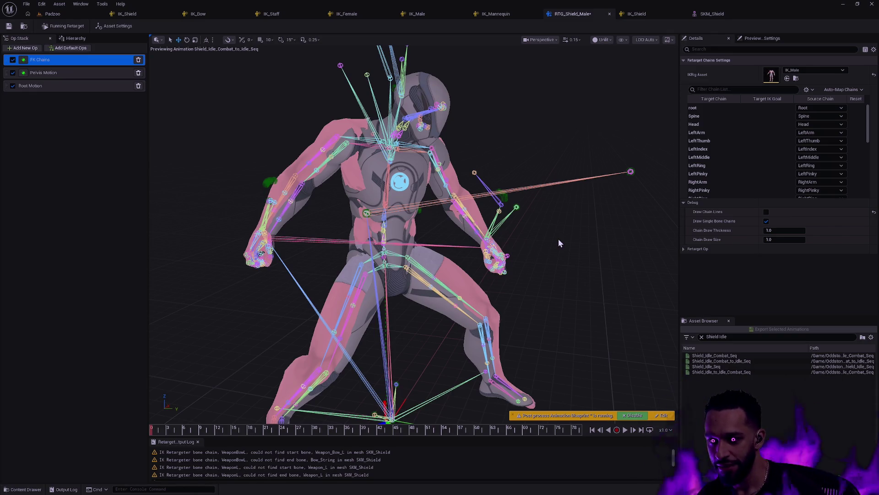
mouse_move(559, 244)
mouse_down()
mouse_move(485, 247)
mouse_move(481, 228)
mouse_move(483, 250)
mouse_up()
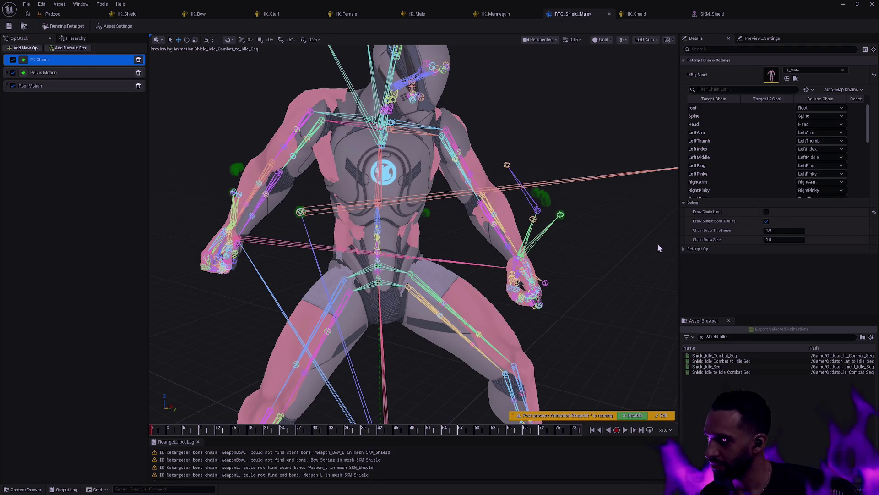
scroll(636, 236, down, 3)
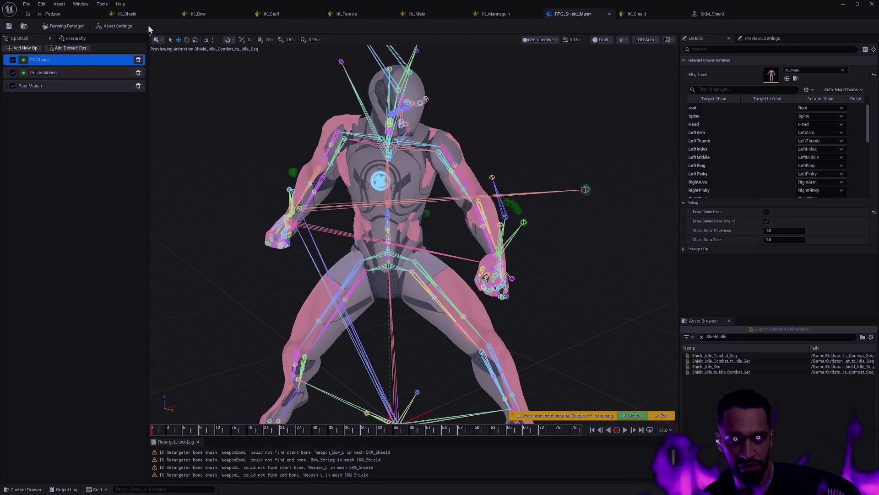
click(31, 14)
mouse_move(499, 189)
mouse_down()
mouse_move(513, 103)
mouse_move(499, 189)
mouse_up()
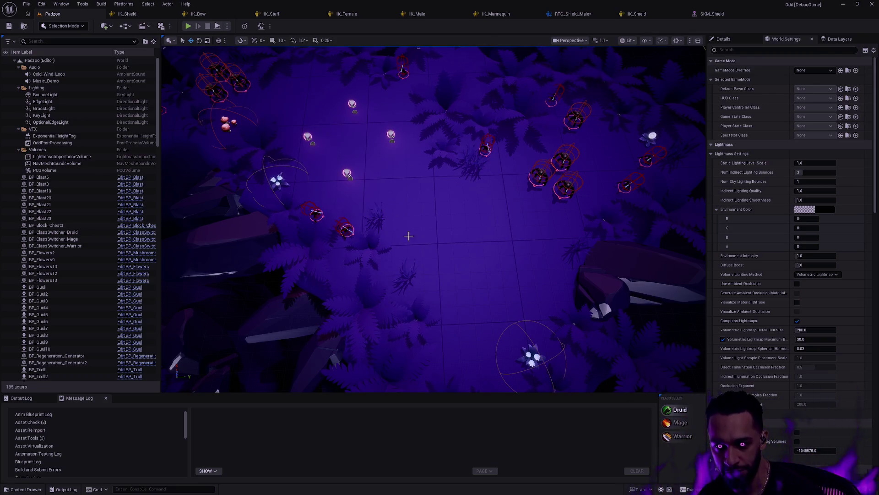
drag(401, 228, 478, 280)
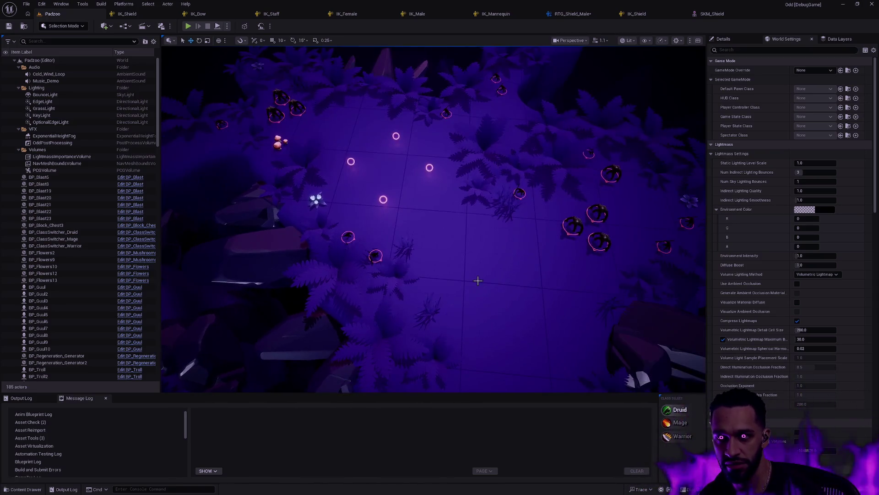
click(572, 16)
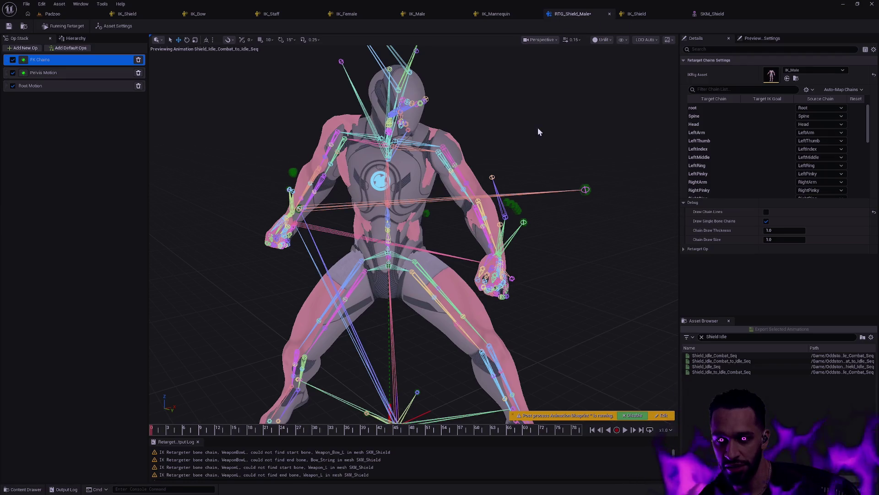
Offset the target mesh by 50 and the source mesh by -50 on X
scroll(552, 213, down, 3)
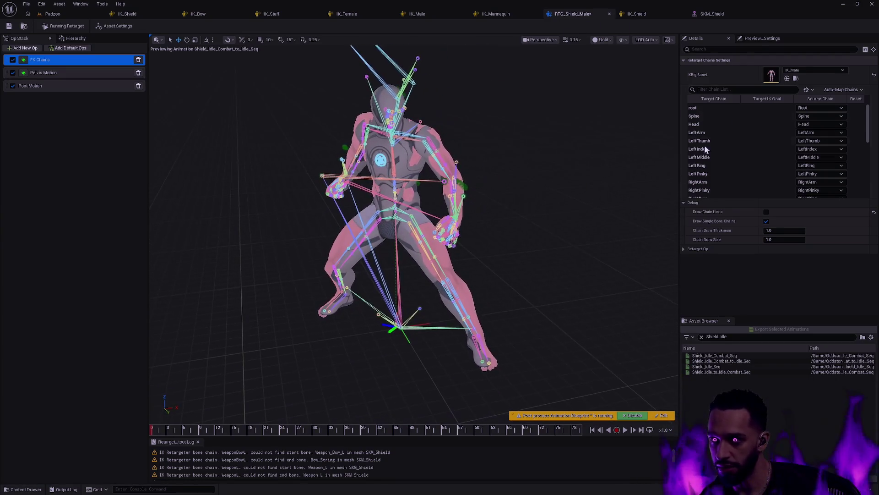
click(114, 25)
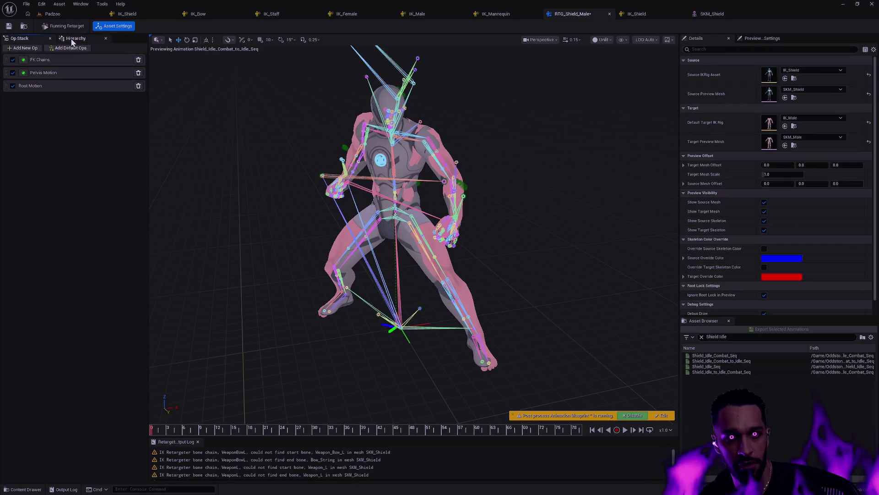
click(776, 166)
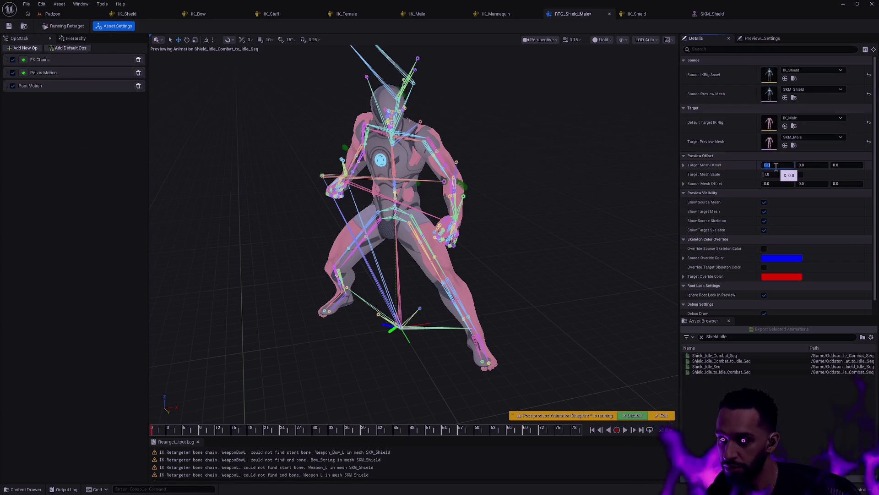
text(50)
key(Return)
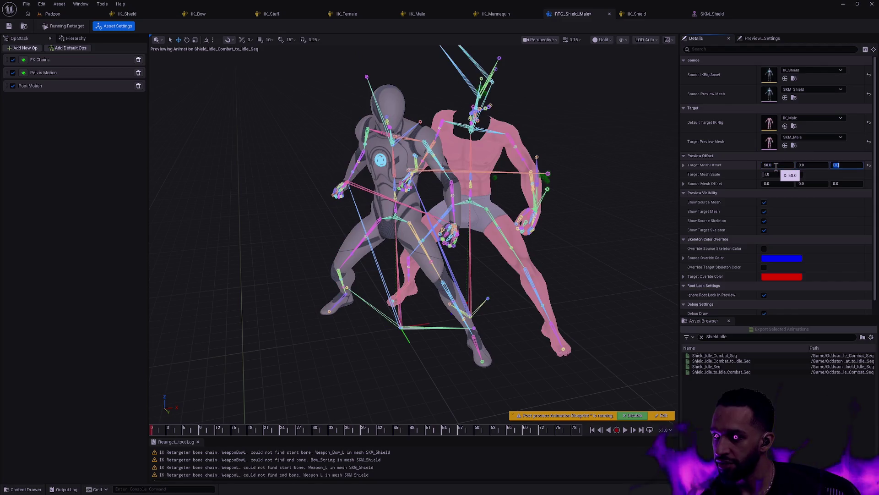
text(50)
key(Return)
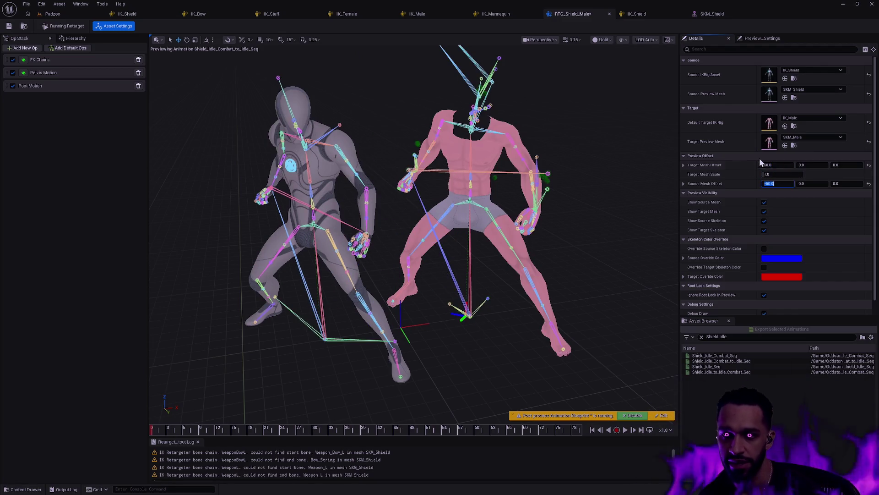
Set the viewport's bone display to Selected Only so both skeletons are hidden
click(621, 39)
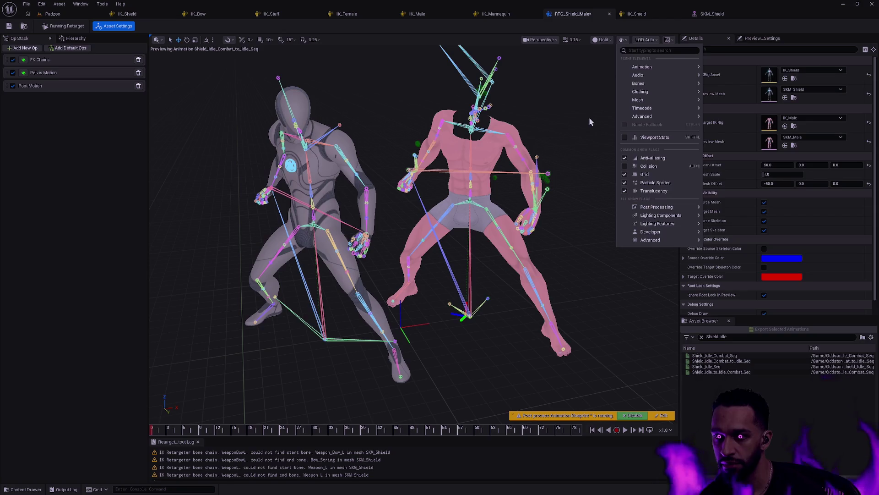
click(589, 117)
click(606, 39)
click(621, 40)
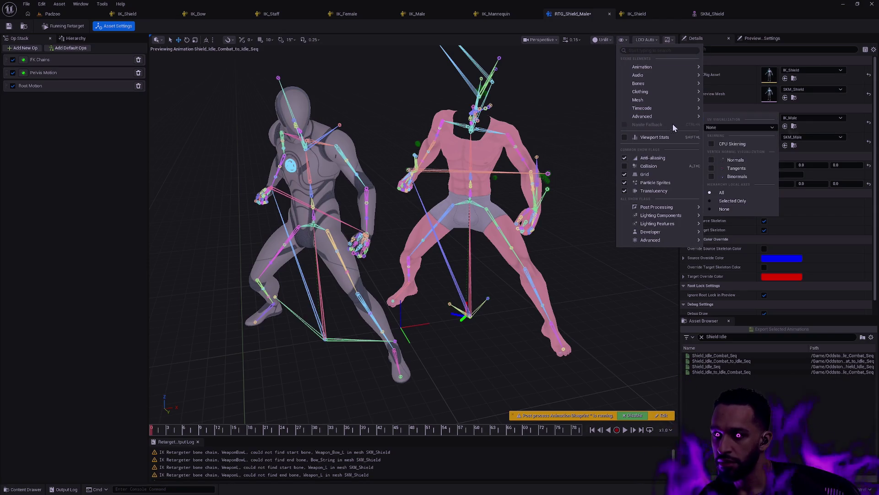
mouse_move(664, 84)
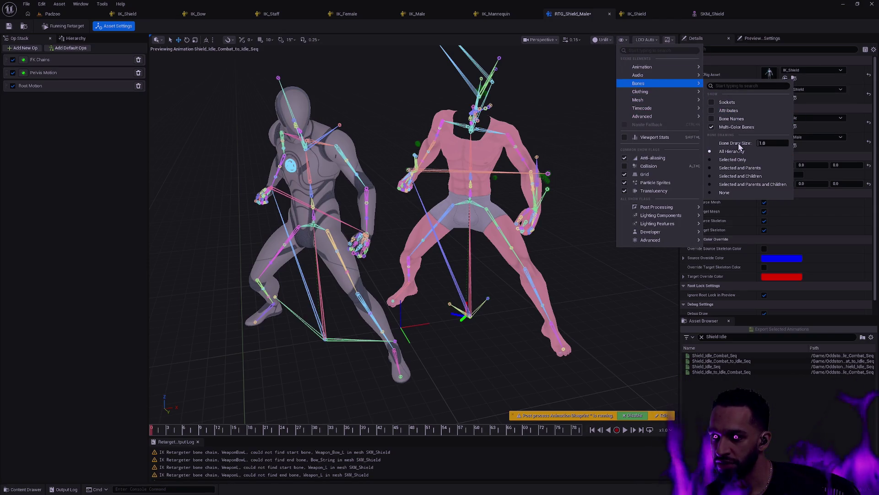
click(733, 160)
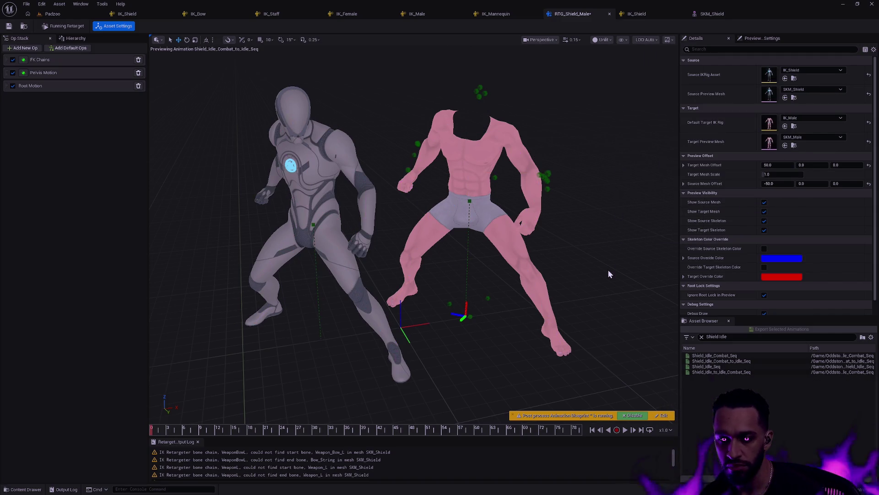
Scrub the shield animation to about frame 48, then zoom out and pan to frame both characters
mouse_move(154, 437)
mouse_down()
mouse_move(598, 431)
mouse_move(483, 430)
mouse_move(444, 408)
mouse_move(386, 407)
mouse_move(438, 403)
mouse_move(420, 403)
mouse_up()
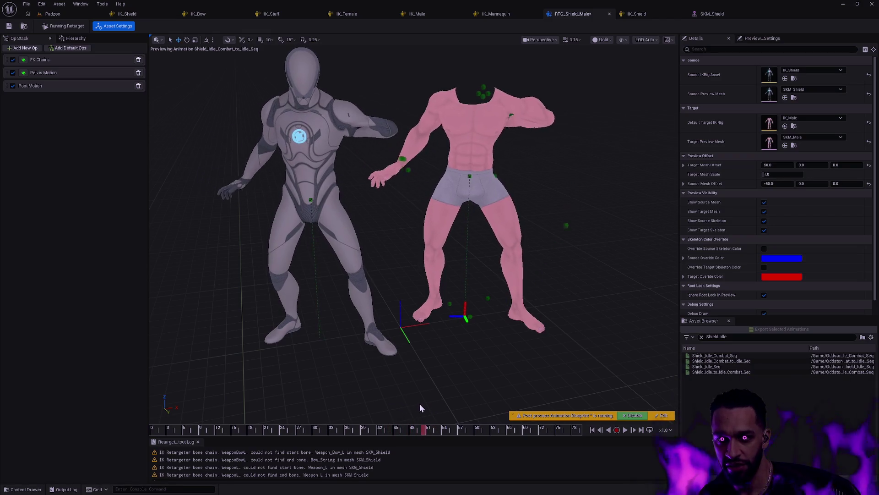
mouse_move(518, 262)
mouse_down()
mouse_move(545, 238)
mouse_move(527, 257)
mouse_move(517, 293)
mouse_move(508, 257)
mouse_move(481, 220)
mouse_move(444, 257)
mouse_move(407, 229)
mouse_move(394, 238)
mouse_move(412, 233)
mouse_up()
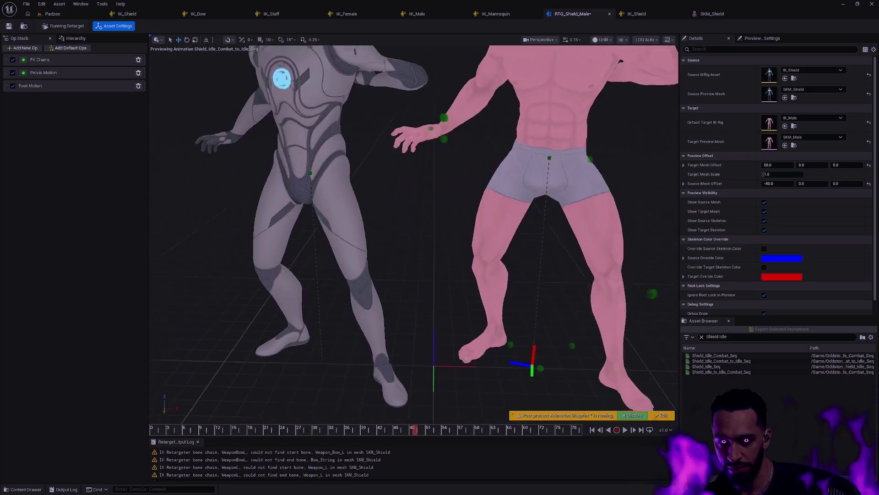
drag(526, 247, 543, 256)
drag(589, 285, 566, 281)
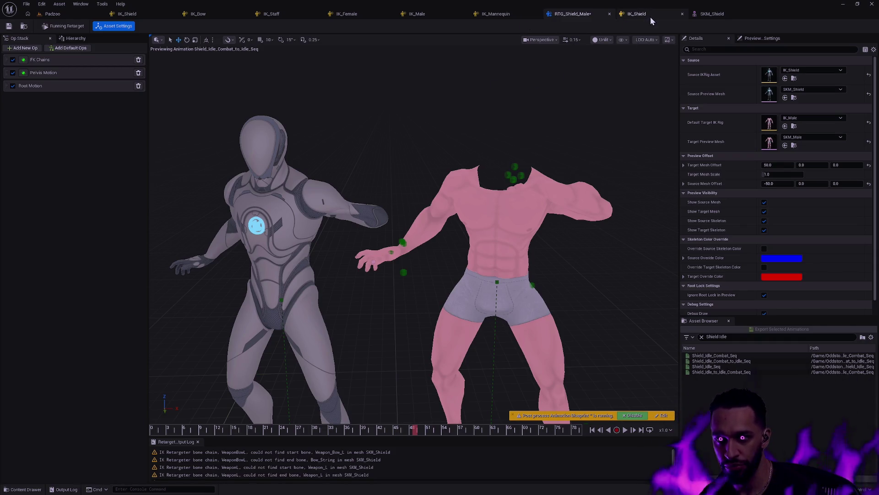
click(429, 17)
click(361, 13)
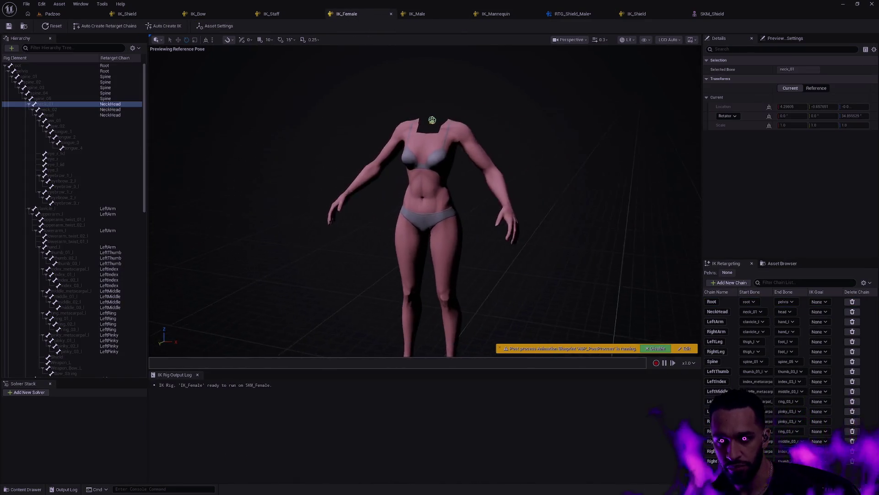
click(428, 17)
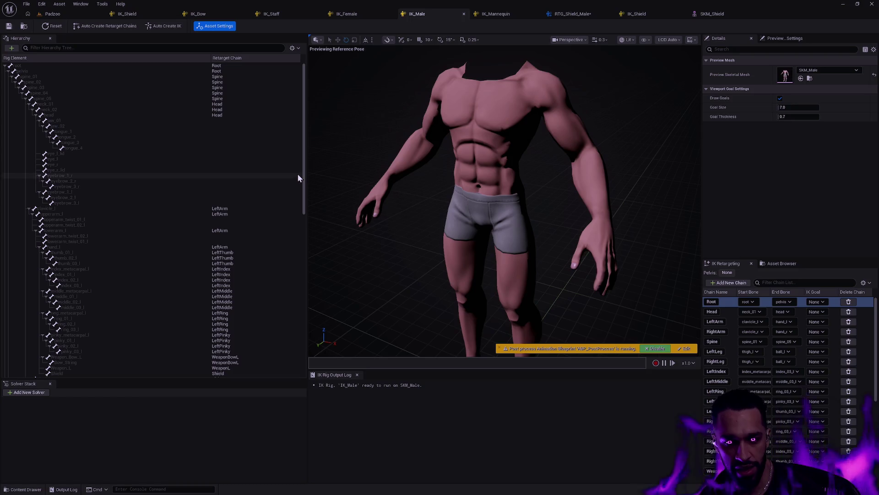
mouse_move(301, 163)
mouse_down()
mouse_move(303, 231)
mouse_move(320, 292)
mouse_up()
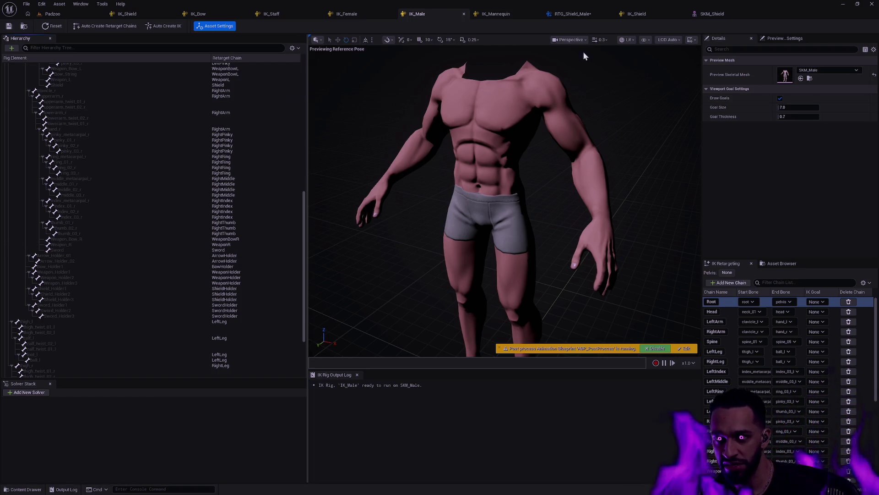
click(572, 16)
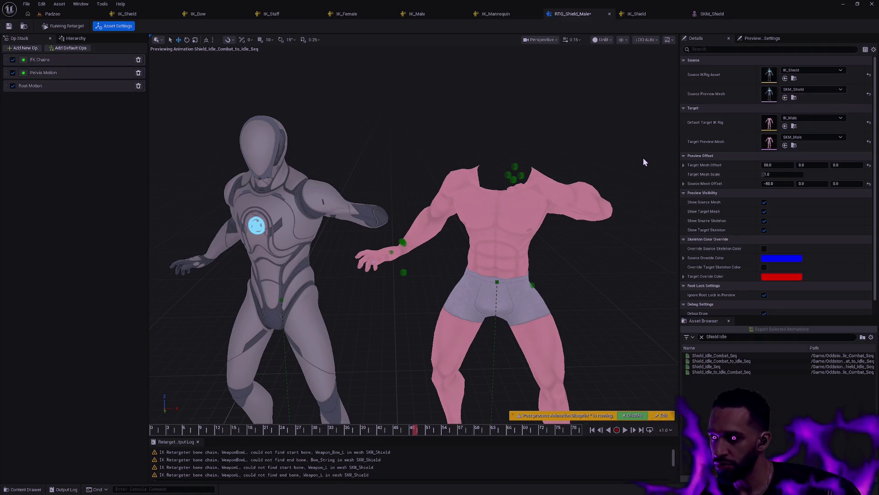
Move closer and scrub back to about frame 18, then open the bone display options
mouse_move(601, 188)
mouse_down()
mouse_move(591, 216)
mouse_move(595, 197)
mouse_move(448, 375)
mouse_up()
mouse_move(411, 430)
mouse_down()
mouse_move(173, 406)
mouse_move(417, 404)
mouse_move(332, 400)
mouse_move(296, 383)
mouse_up()
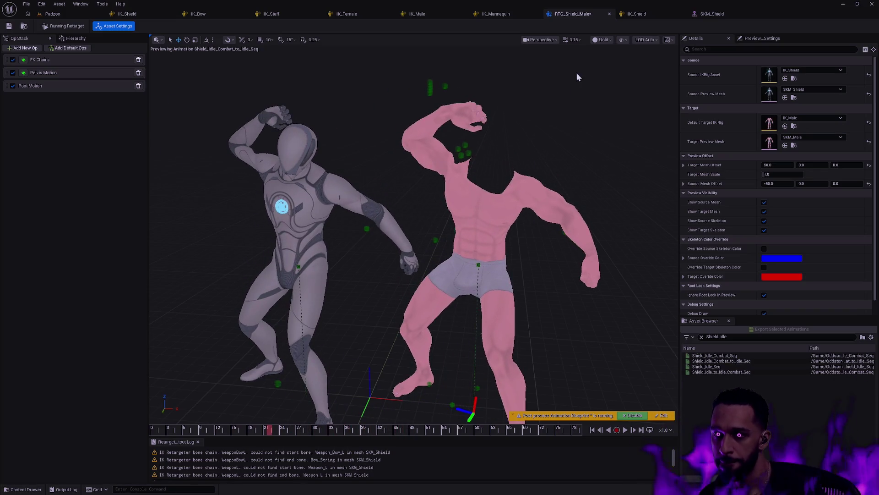
click(623, 40)
Draw All Hierarchy bones on both skeletons and select the Weapon_L bone
mouse_move(641, 83)
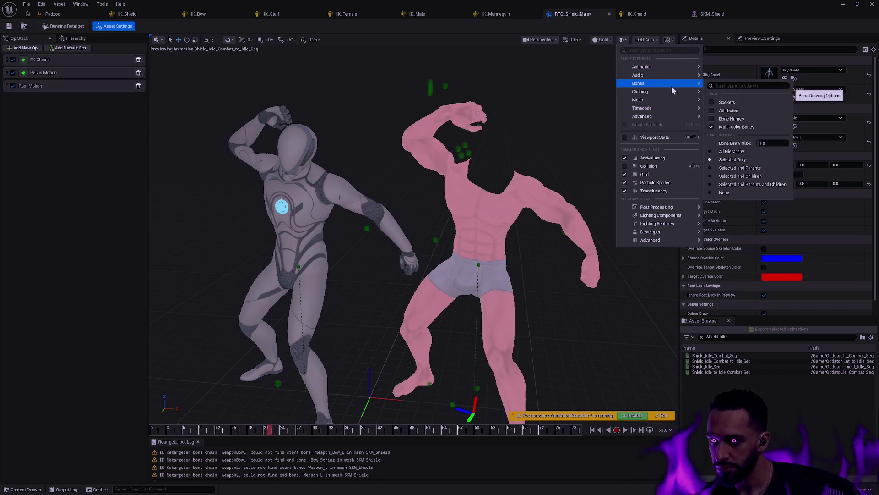
click(741, 153)
scroll(413, 234, up, 5)
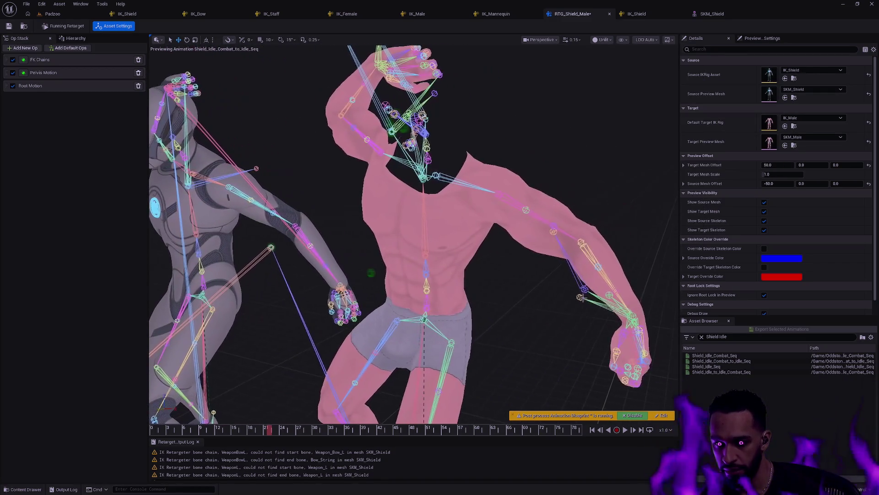
click(578, 298)
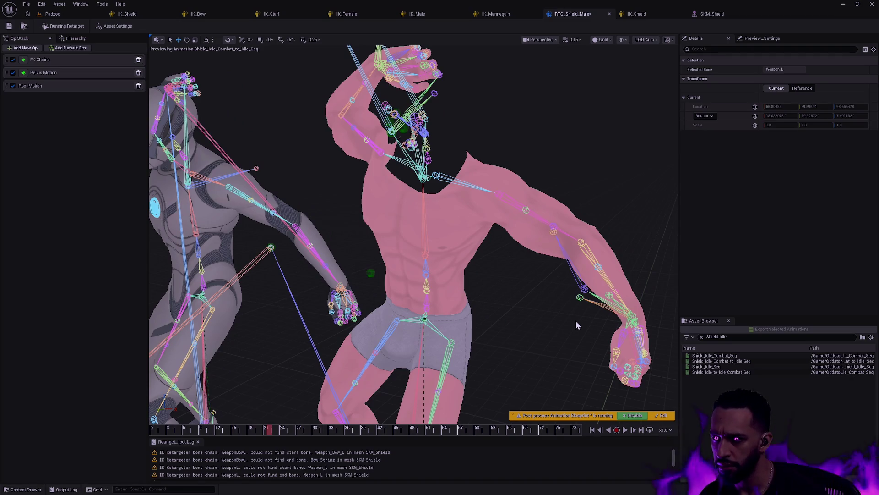
Rewind the animation to frame 0 and frame the pink character and the grey mannequin
drag(565, 327, 632, 371)
click(269, 432)
drag(268, 432, 136, 423)
drag(320, 229, 376, 215)
mouse_move(477, 334)
mouse_down()
mouse_move(508, 350)
mouse_move(541, 228)
mouse_up()
drag(193, 185, 193, 185)
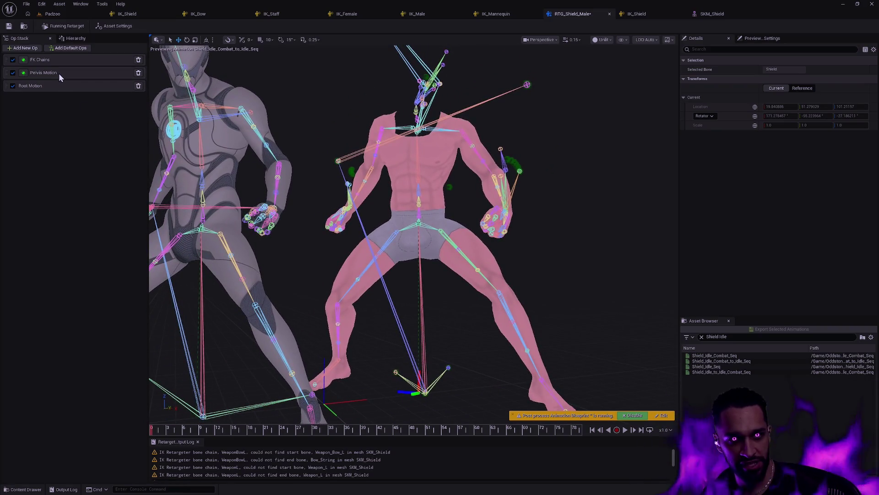
drag(7, 73, 9, 57)
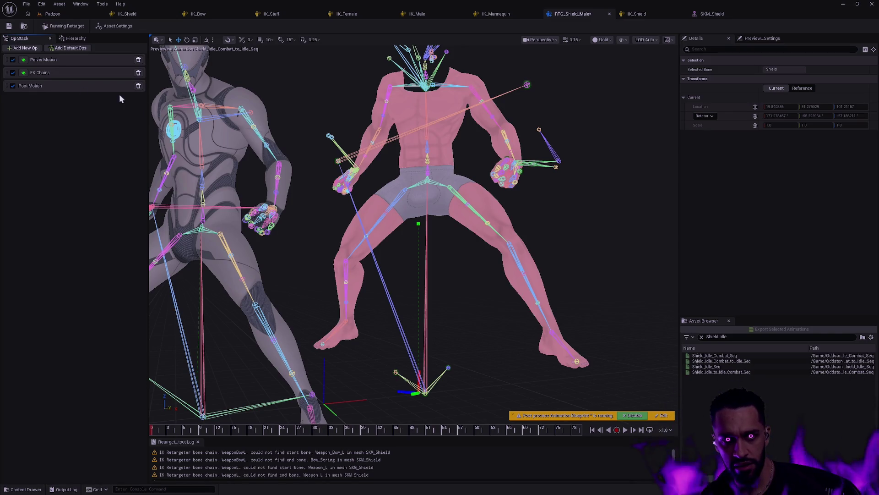
scroll(554, 197, up, 5)
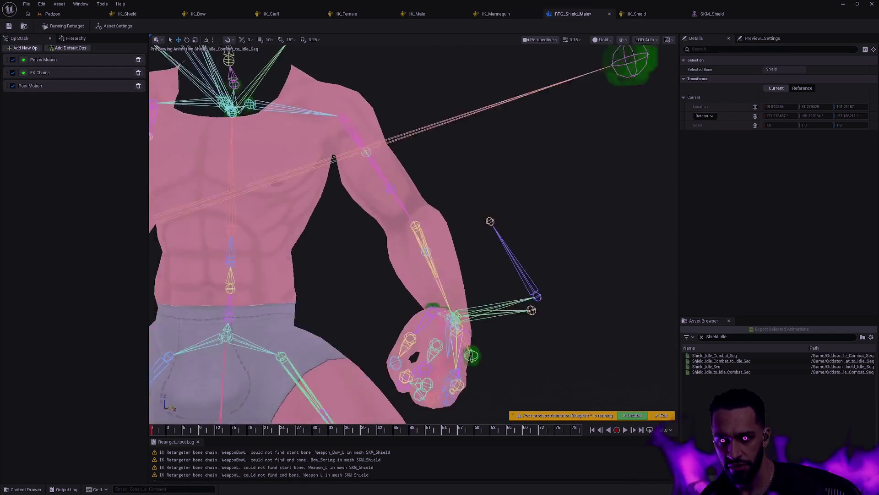
scroll(171, 96, down, 10)
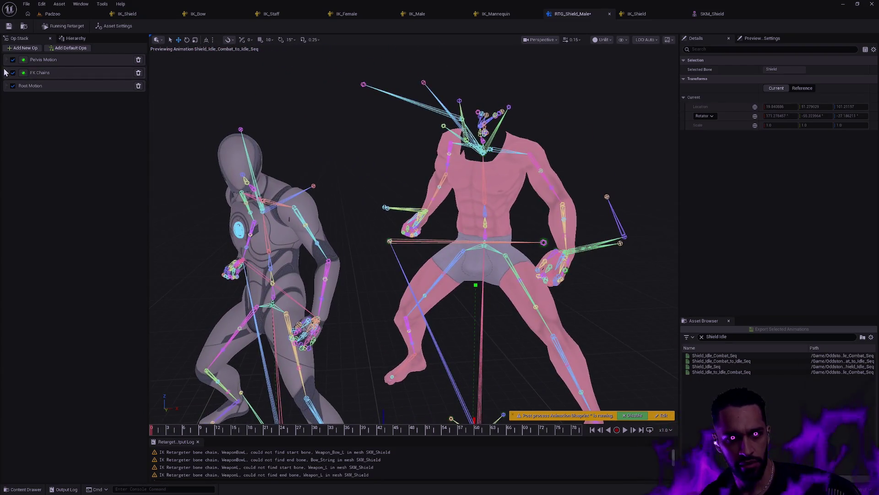
drag(7, 60, 27, 85)
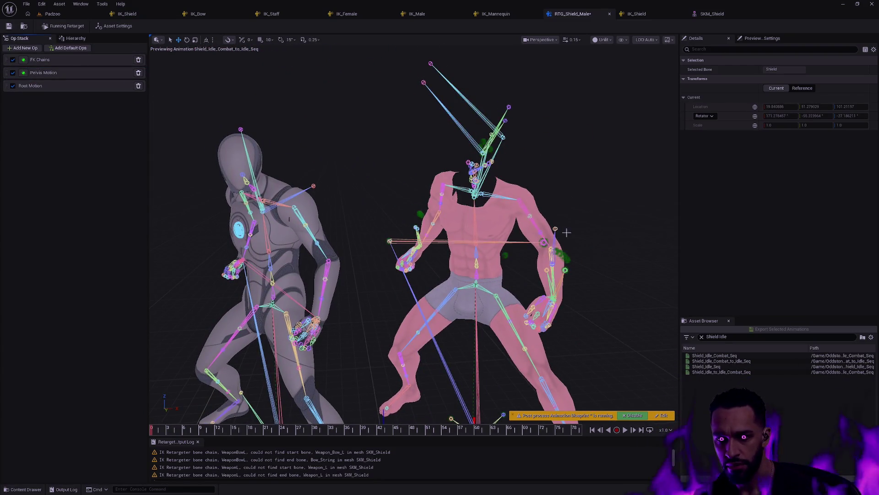
mouse_move(581, 201)
mouse_down()
mouse_move(582, 133)
mouse_move(559, 110)
mouse_move(518, 117)
mouse_move(531, 116)
mouse_move(522, 115)
mouse_move(574, 209)
mouse_up()
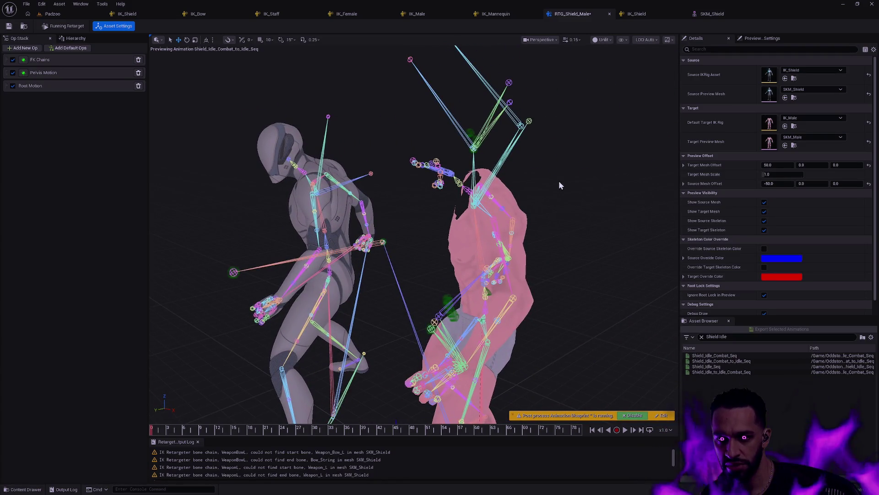
Recentre both characters, select a loose bone end, and list the target bones with their retarget chains
scroll(560, 183, down, 2)
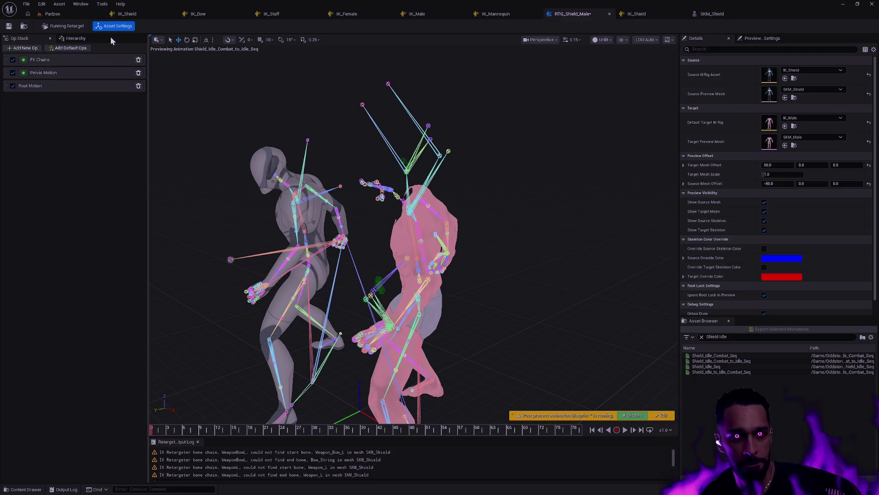
click(49, 37)
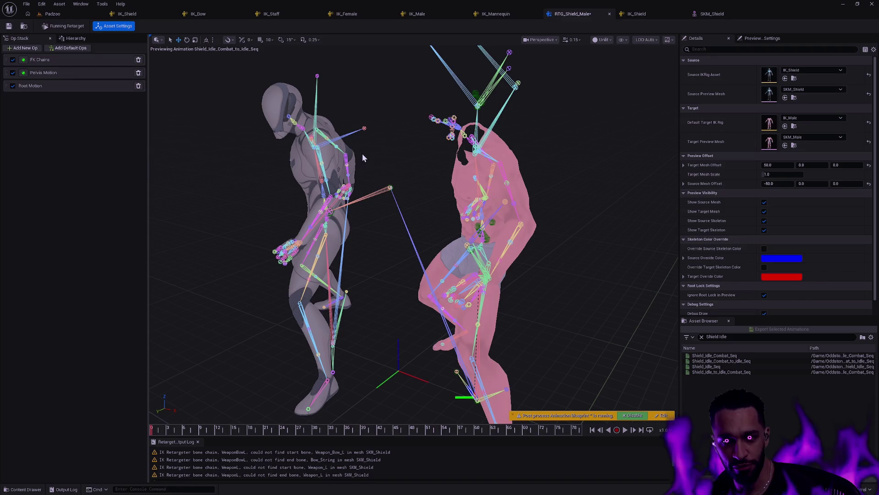
mouse_move(401, 195)
mouse_down()
mouse_move(380, 197)
mouse_move(561, 245)
mouse_move(536, 252)
mouse_move(559, 250)
mouse_up()
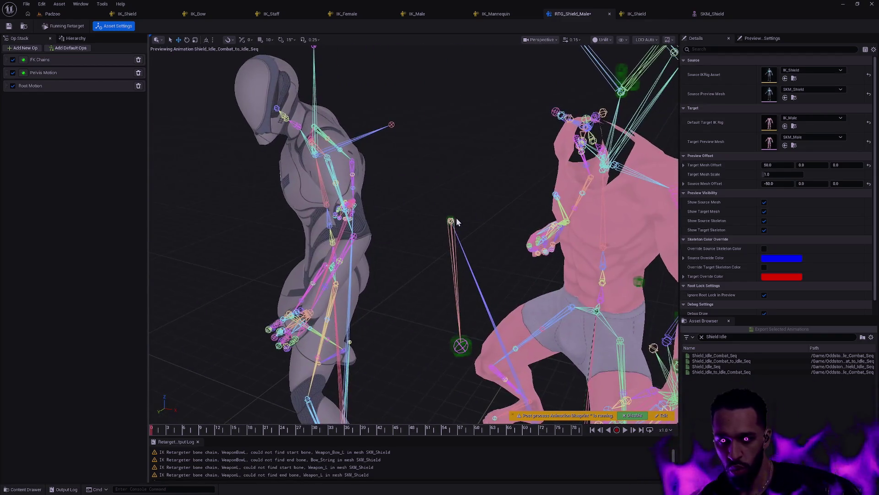
mouse_move(474, 226)
mouse_down()
mouse_move(474, 238)
mouse_move(474, 225)
mouse_up()
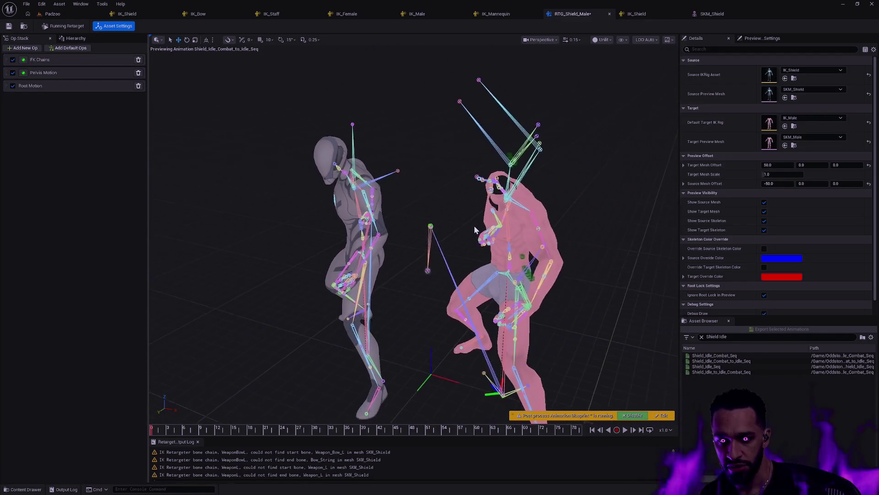
click(428, 269)
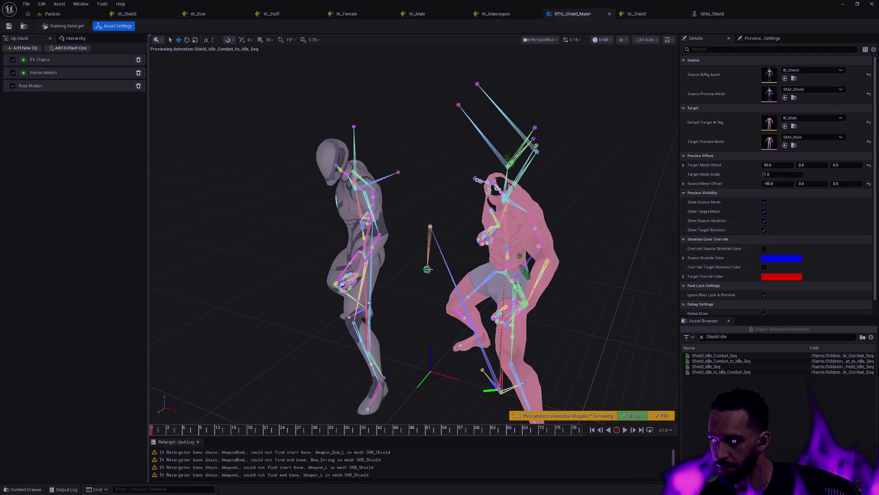
click(73, 38)
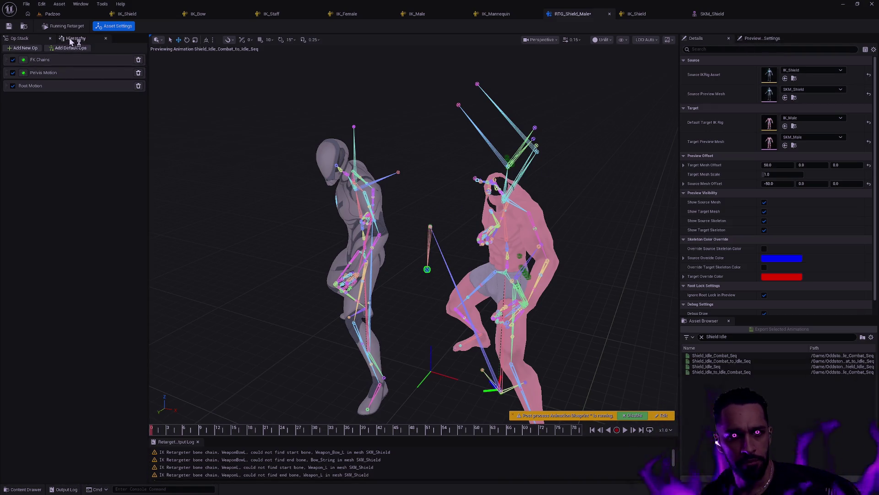
Select the ik_hand_r and ik_hand_l bones in the preview while orbiting closer
click(430, 225)
drag(427, 270, 397, 219)
click(398, 217)
drag(144, 189, 136, 295)
scroll(138, 297, down, 2)
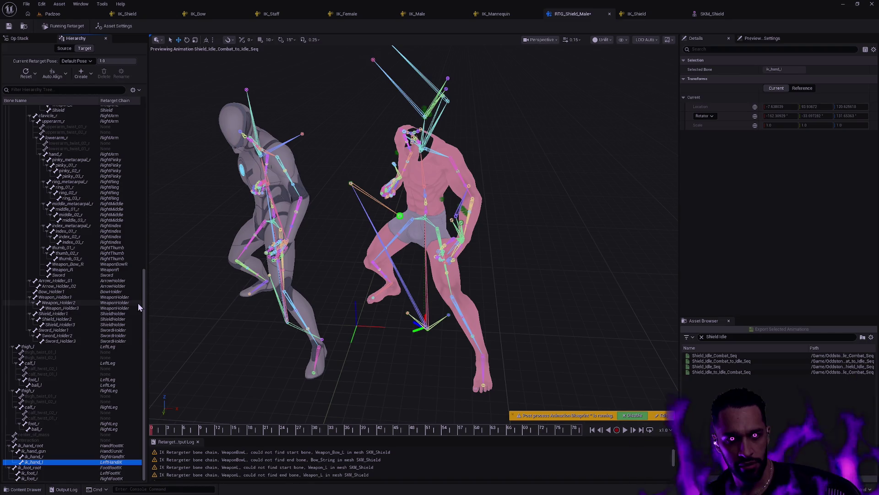
mouse_move(260, 334)
mouse_down()
mouse_move(252, 334)
mouse_move(280, 334)
mouse_move(229, 333)
mouse_up()
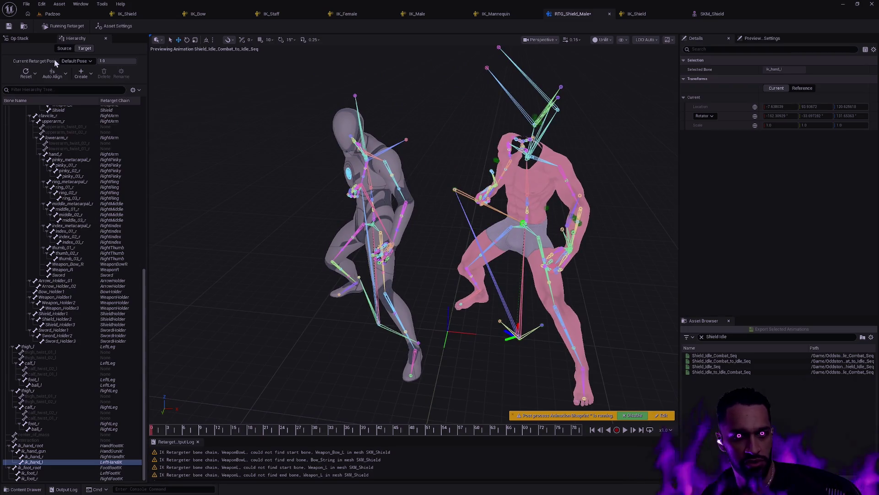
Switch between the Source and Target hierarchies, selecting the source ik_hand_l bone
click(65, 50)
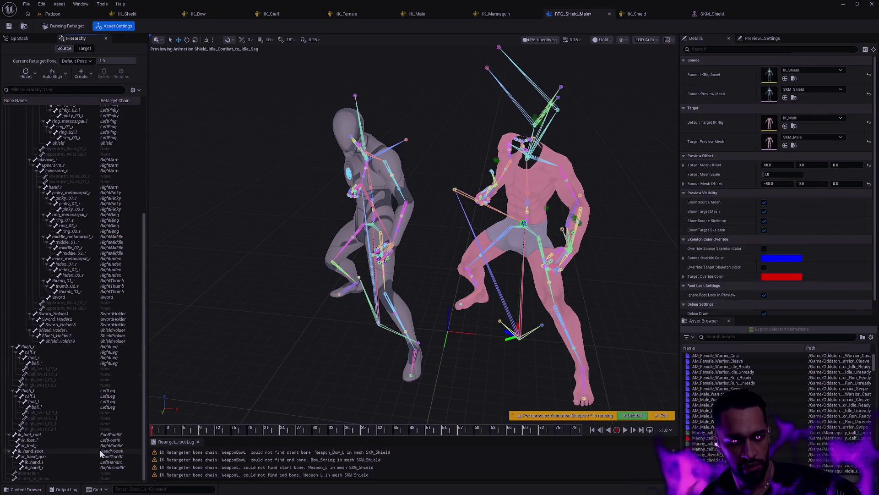
click(55, 462)
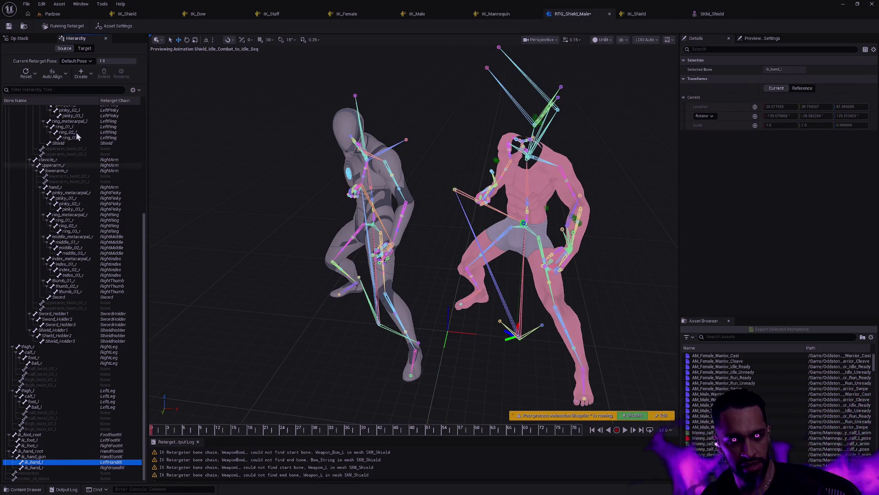
click(84, 48)
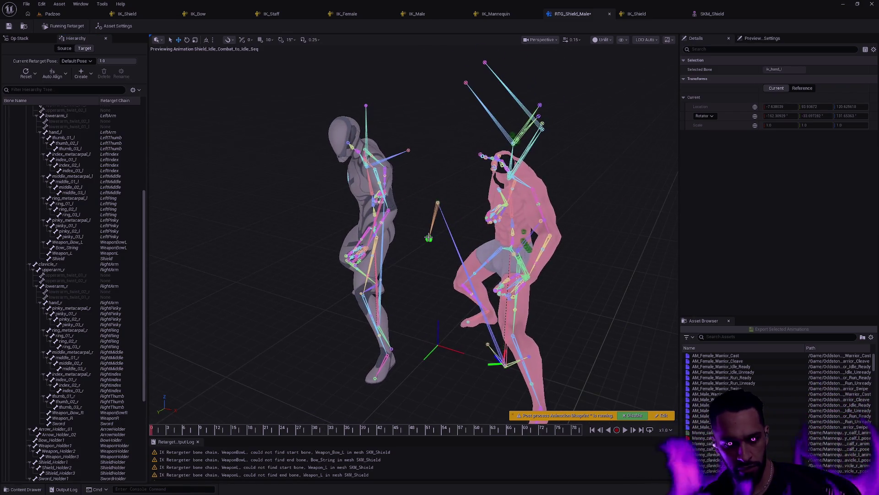
drag(144, 313, 146, 392)
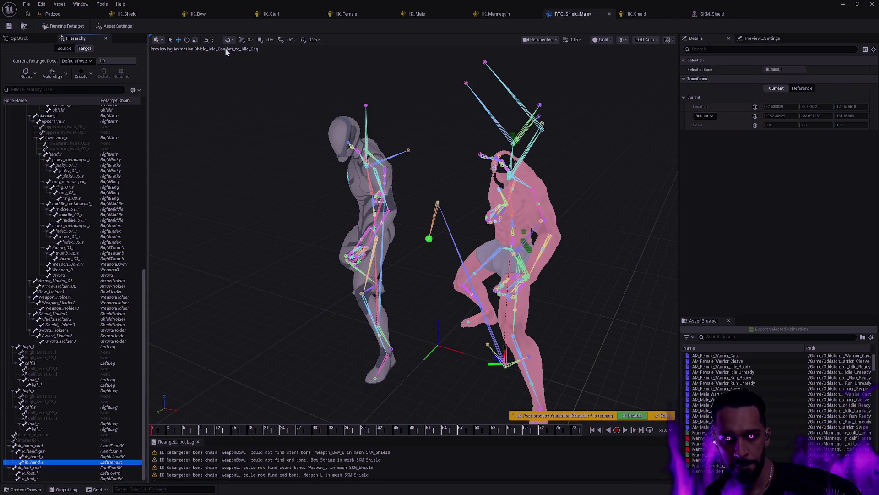
click(65, 48)
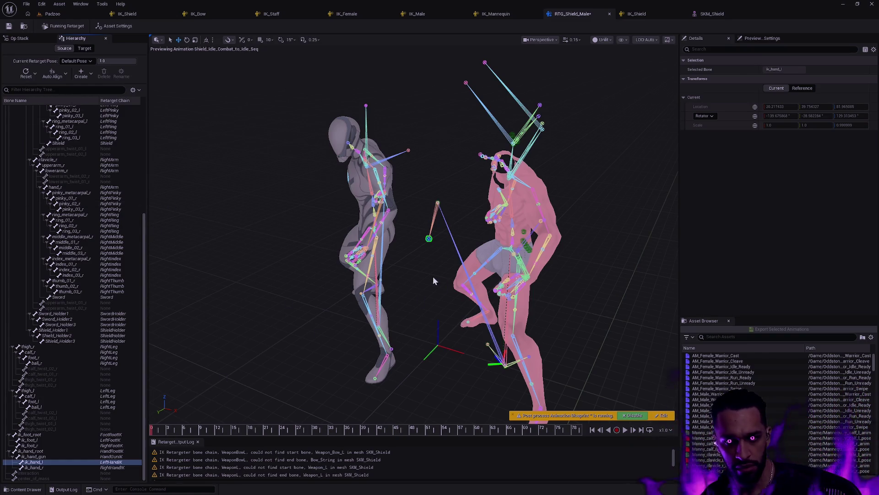
click(62, 462)
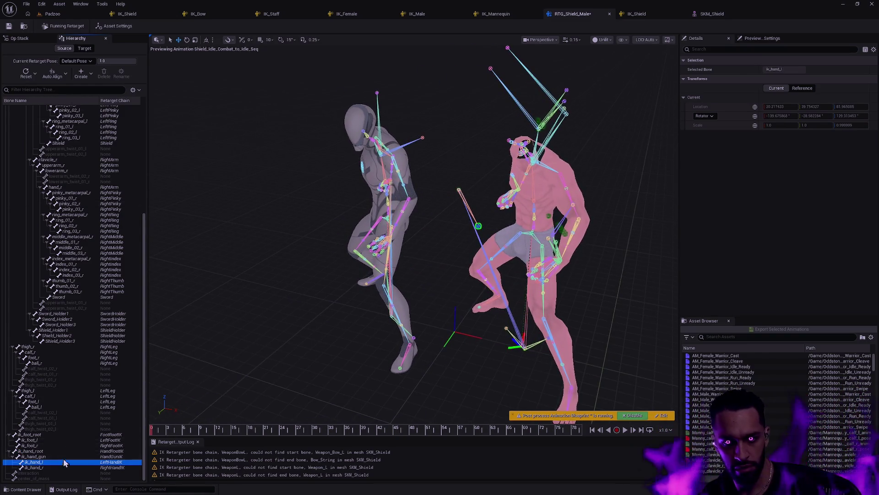
click(595, 39)
click(609, 39)
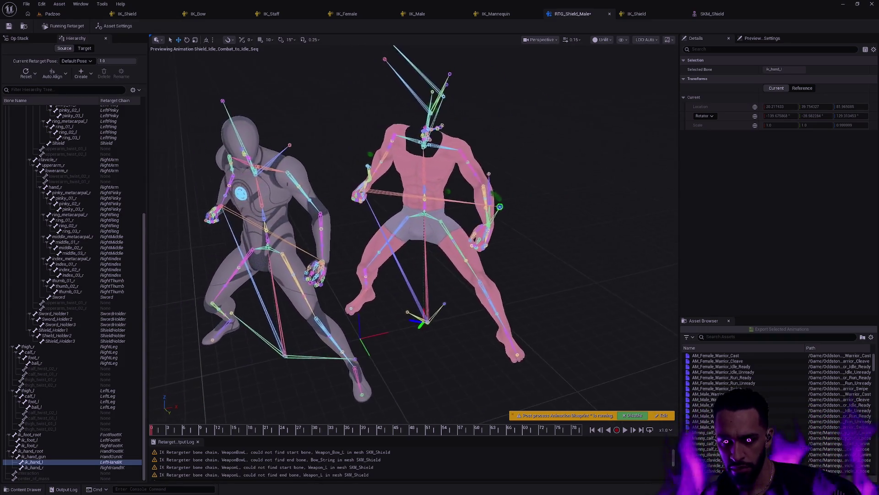
Frame the selected hand_l bone with F, pick ik_foot_l and ik_hand_l, then open bone display options
click(316, 269)
key(f)
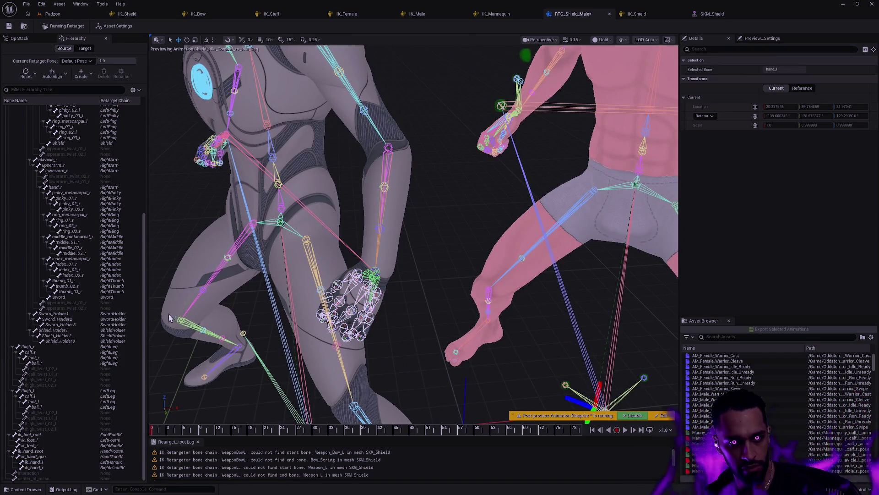
mouse_move(143, 313)
mouse_down()
mouse_move(136, 206)
mouse_move(147, 304)
mouse_up()
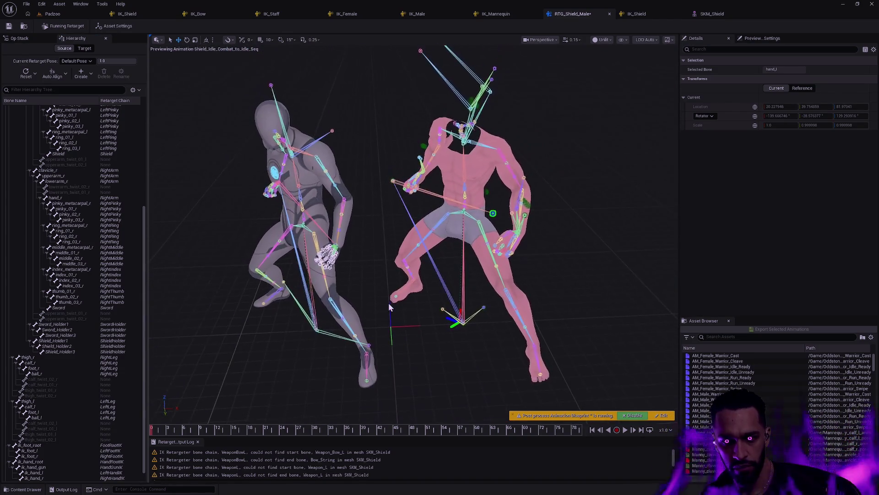
click(370, 342)
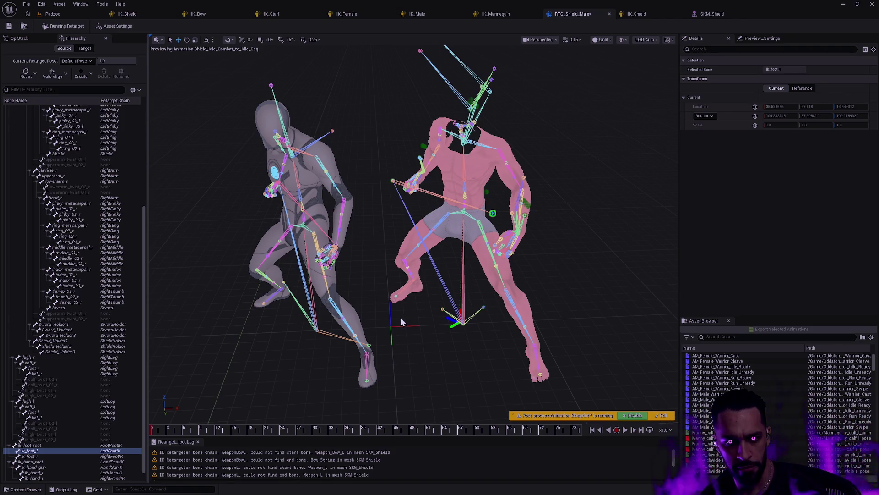
click(62, 472)
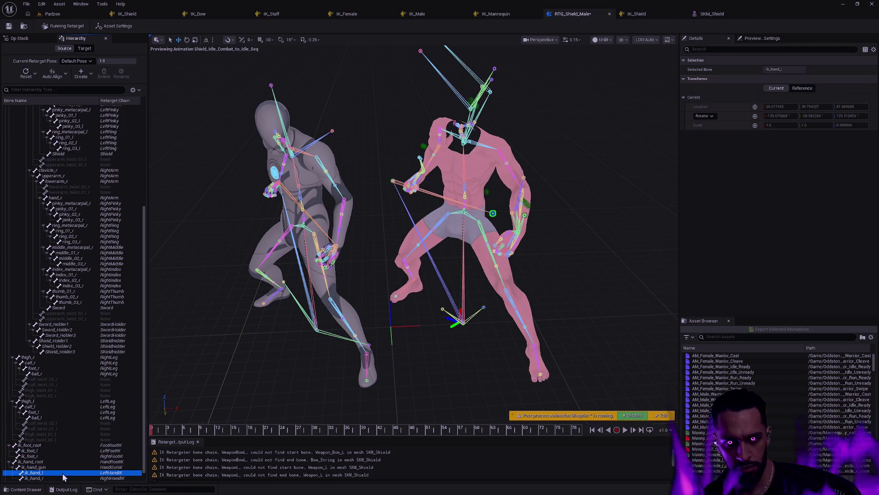
click(623, 40)
Set bone drawing to Selected Only and select the ik_hand_l bone
mouse_move(663, 84)
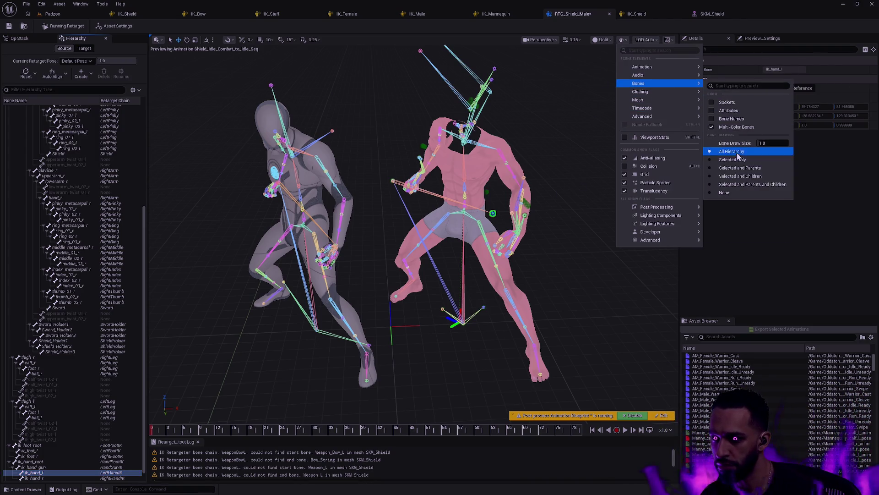
click(736, 159)
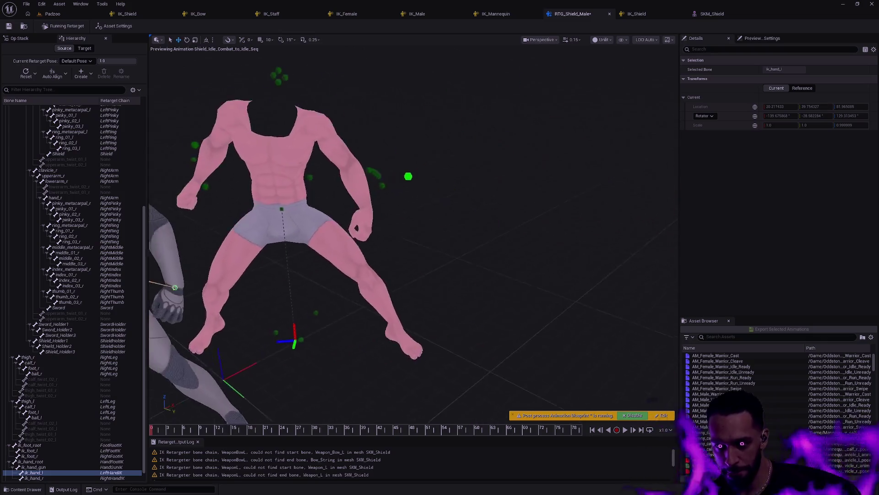
click(495, 239)
scroll(412, 229, up, 3)
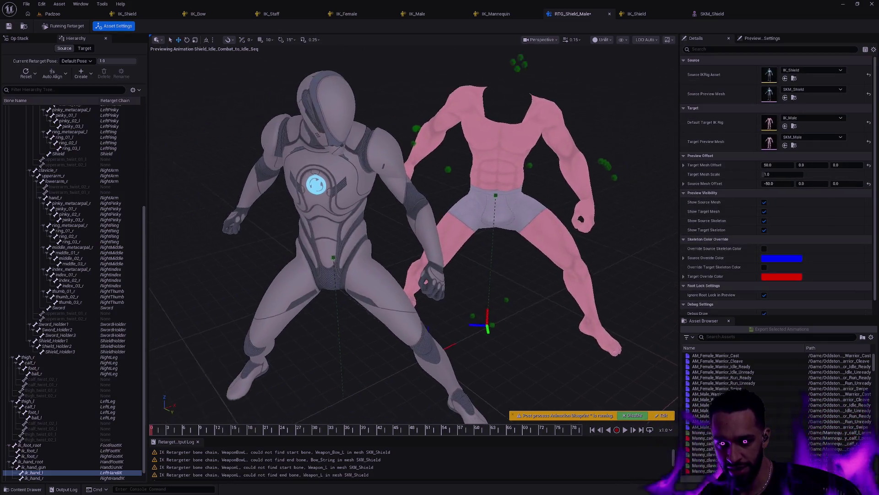
click(68, 472)
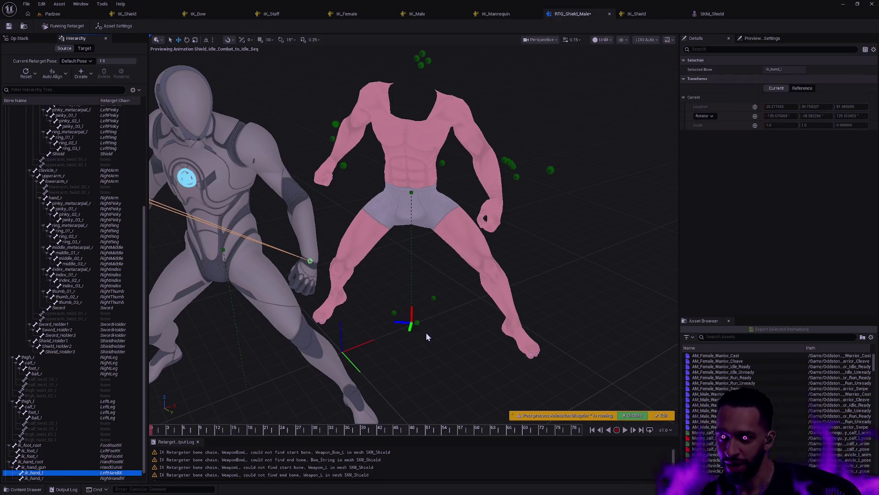
Orbit around both characters, reselect ik_hand_l, and show the Target hierarchy with Asset Settings
mouse_move(441, 309)
mouse_down()
mouse_move(414, 274)
mouse_move(408, 229)
mouse_move(412, 279)
mouse_move(435, 311)
mouse_up()
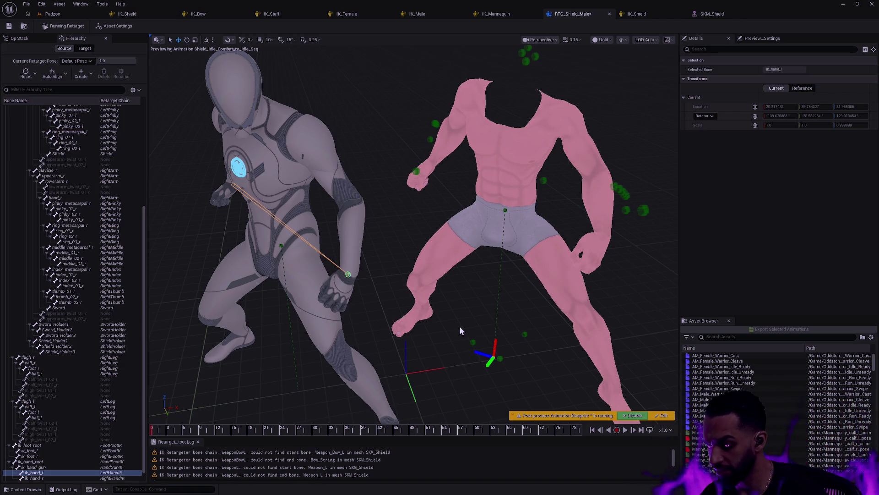
mouse_move(491, 302)
mouse_down()
mouse_move(485, 298)
mouse_move(499, 300)
mouse_move(472, 300)
mouse_move(425, 320)
mouse_up()
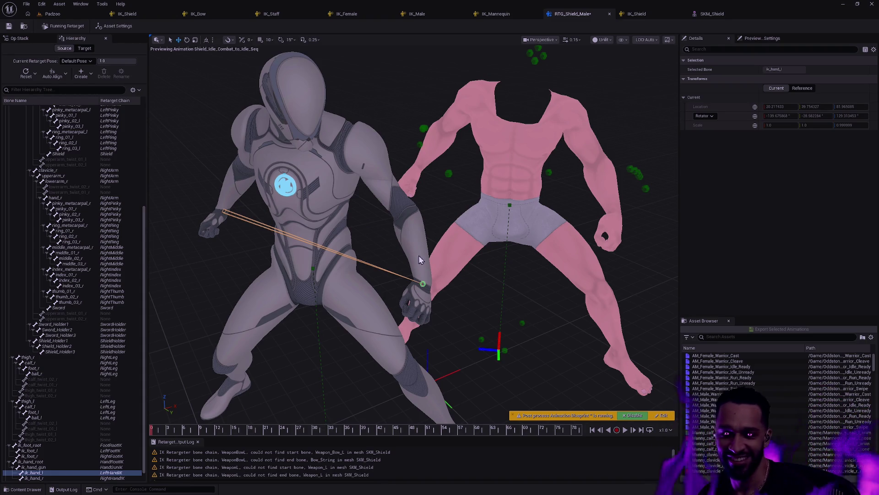
click(480, 277)
drag(480, 277, 309, 309)
click(60, 473)
mouse_move(393, 375)
mouse_down()
mouse_move(472, 360)
mouse_move(395, 374)
mouse_up()
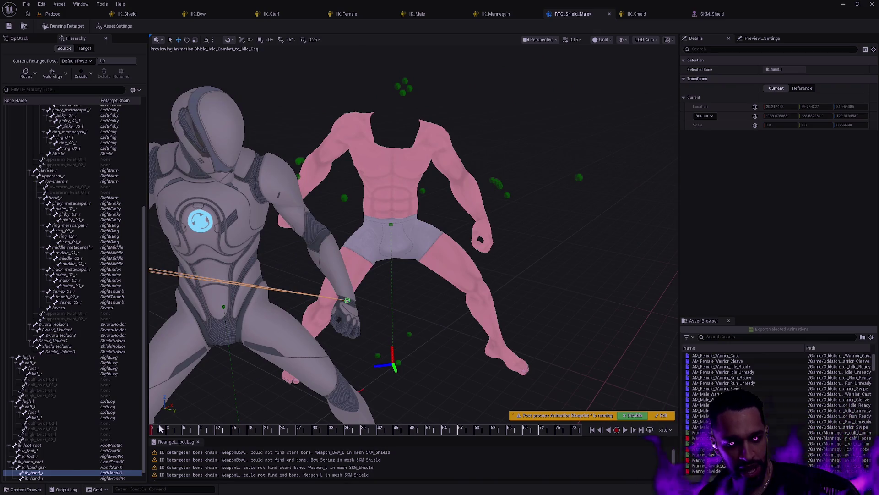
drag(313, 389, 411, 375)
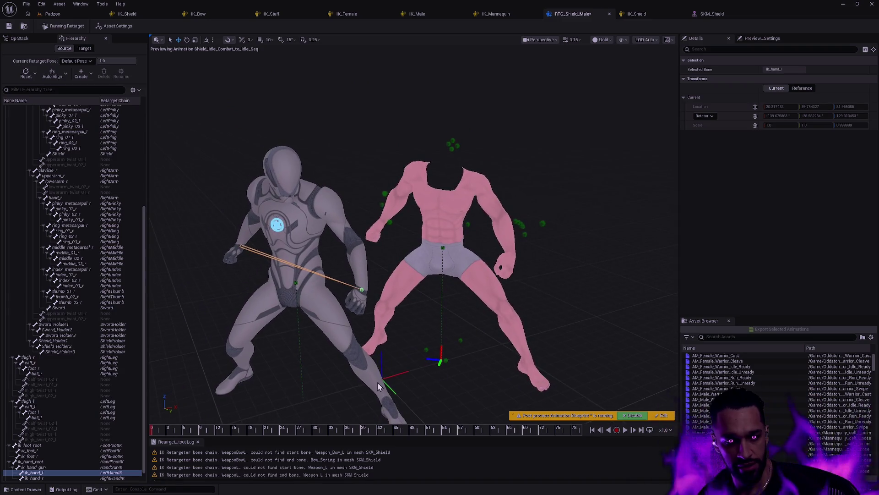
click(85, 48)
click(114, 25)
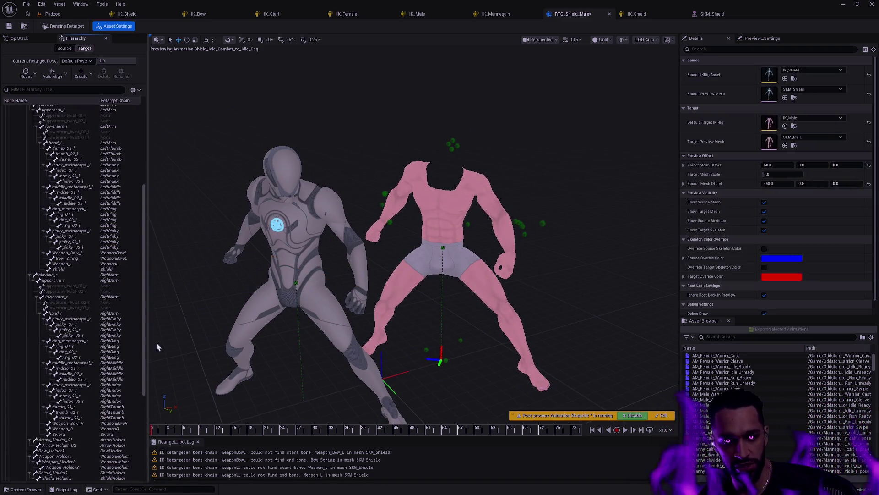
Select the target's ik_hand_l bone, orbit in on the pink character, and switch to IK_Shield
scroll(77, 444, down, 1)
click(65, 462)
mouse_move(415, 334)
mouse_down()
mouse_move(415, 293)
mouse_move(403, 302)
mouse_move(376, 298)
mouse_move(330, 256)
mouse_move(320, 266)
mouse_move(342, 261)
mouse_up()
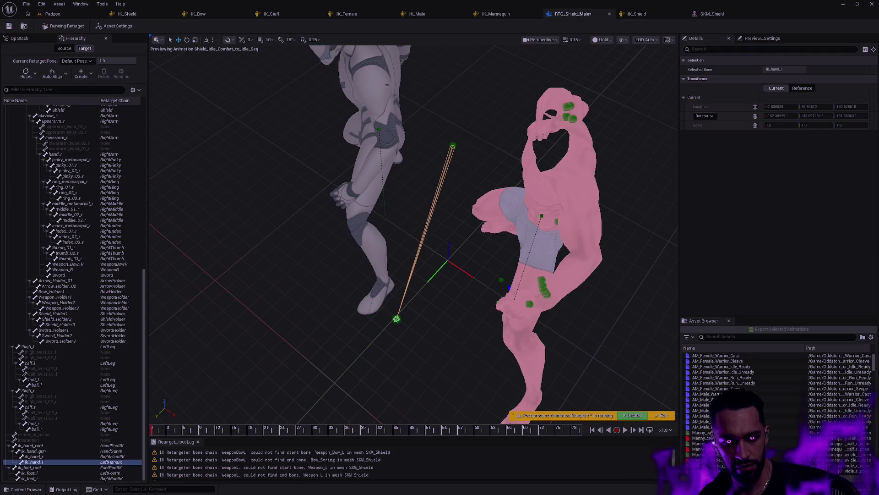
drag(341, 261, 316, 268)
scroll(412, 229, down, 5)
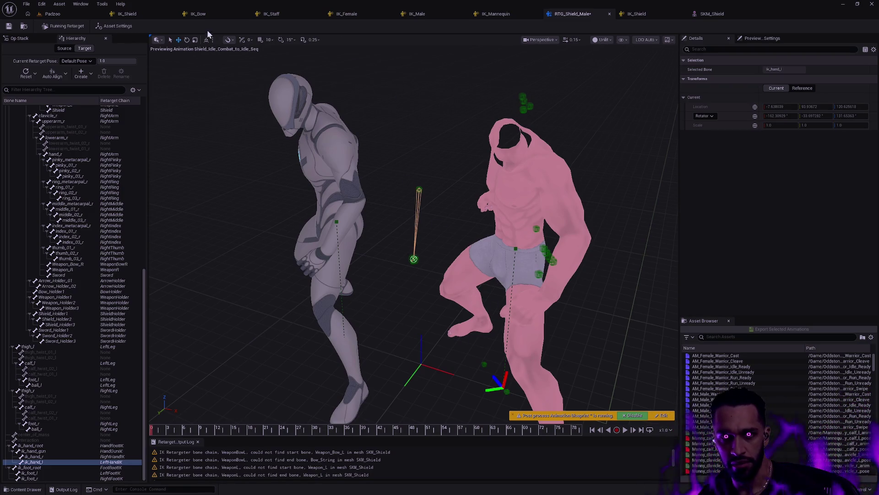
click(143, 18)
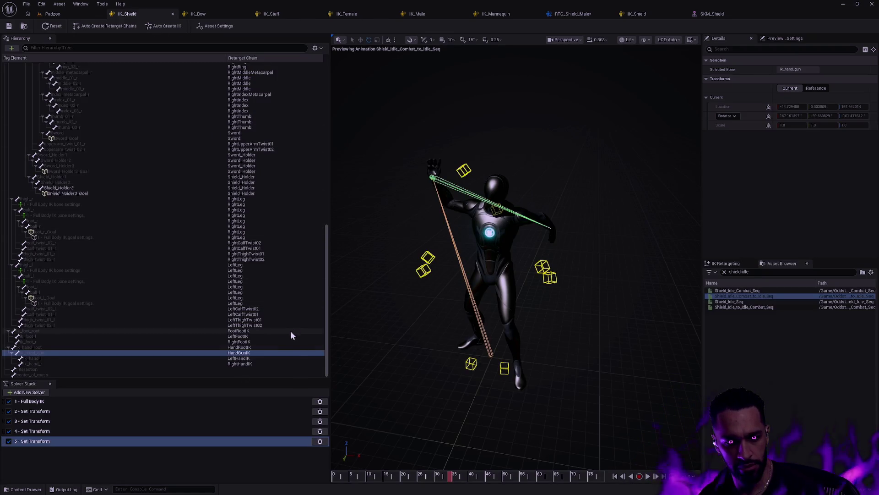
Inspect Set Transform solvers 2 through 5 and the Full Body IK solver settings
click(154, 410)
click(147, 419)
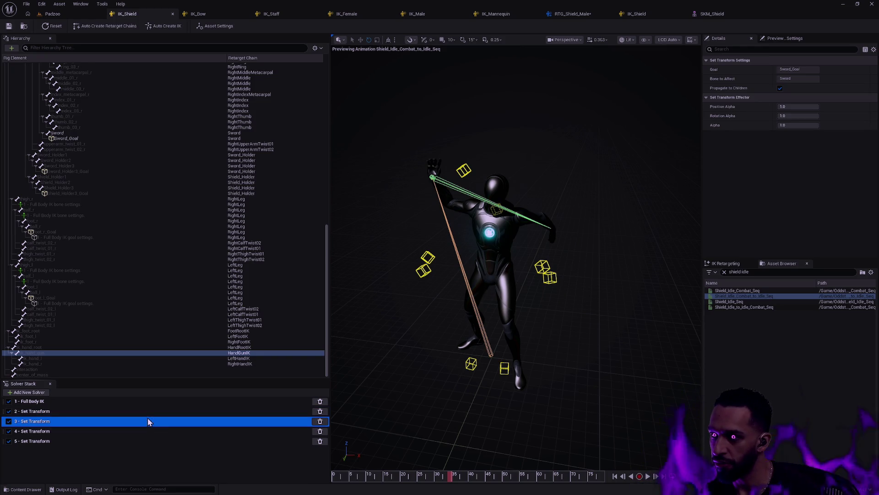
click(146, 431)
click(144, 440)
click(72, 402)
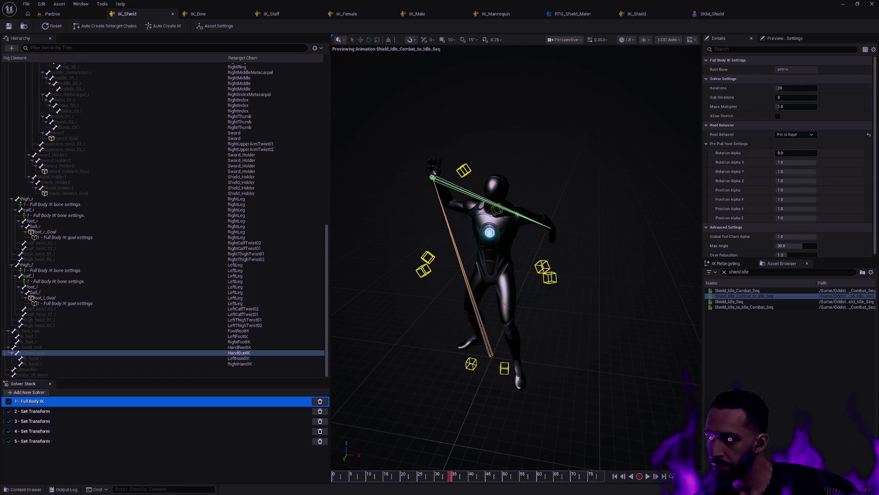
Scroll back up the panels and return to the RTG_Shield_Male retargeter
drag(877, 156, 875, 189)
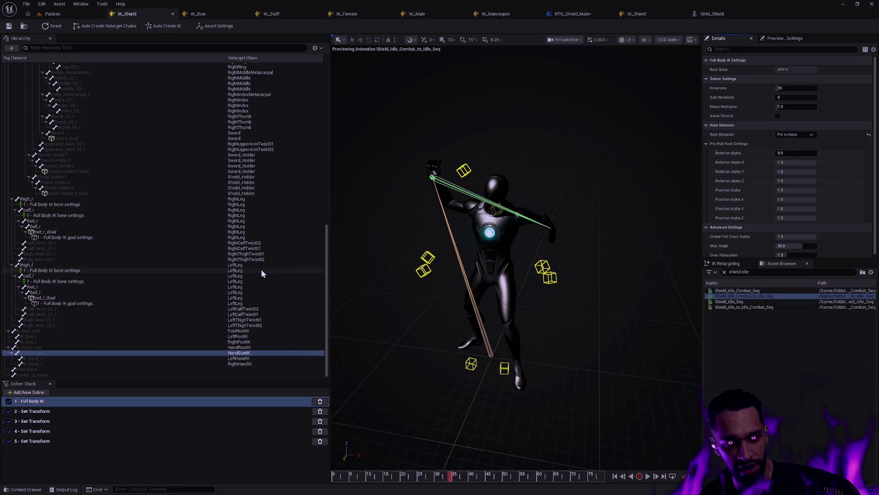
scroll(274, 277, up, 3)
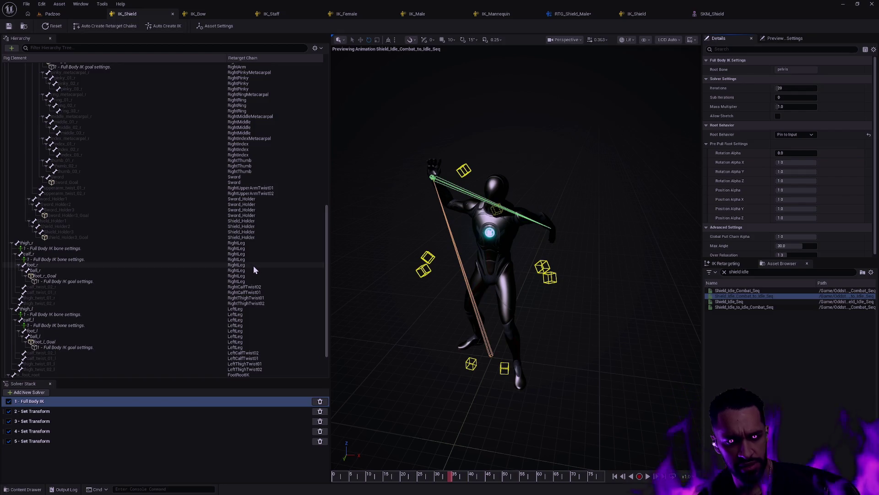
scroll(257, 267, up, 15)
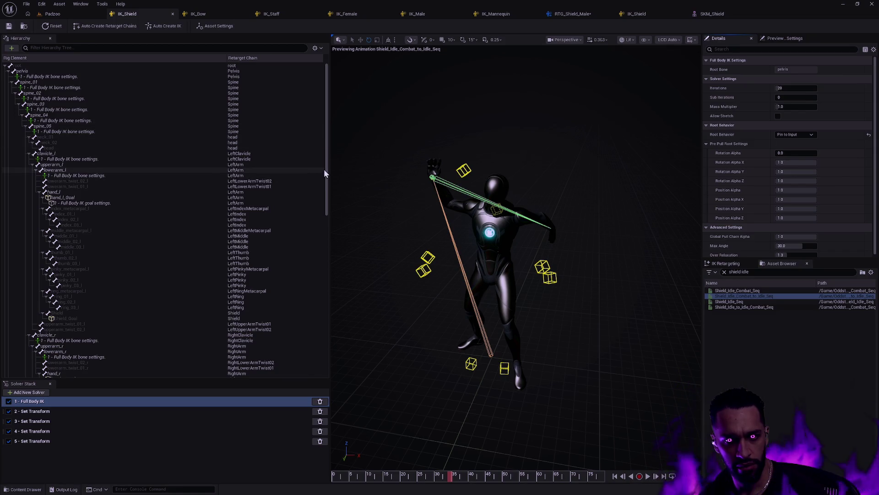
click(573, 14)
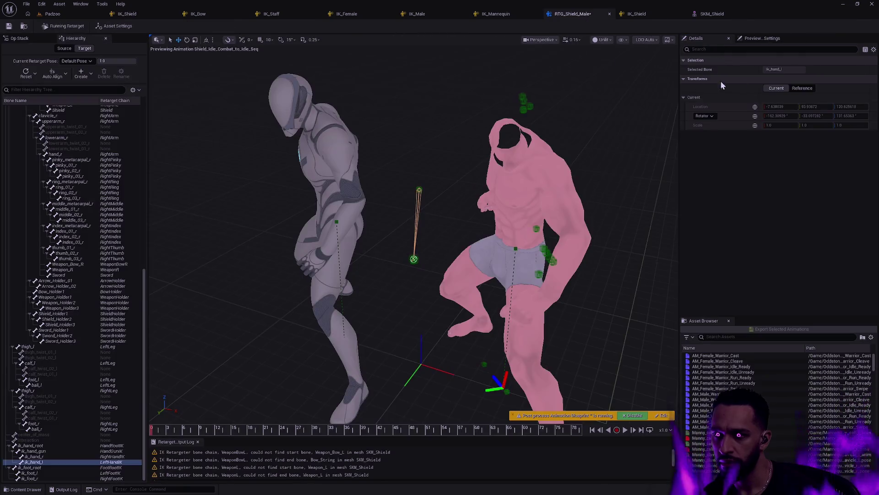
Show the retargeter's Op Stack and asset settings, scrolling Details down to the Debug settings
click(25, 41)
click(622, 86)
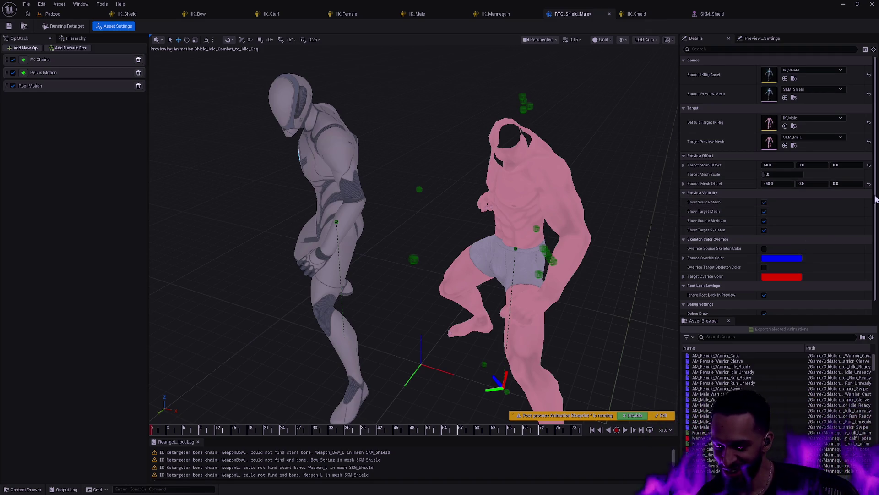
scroll(875, 200, down, 1)
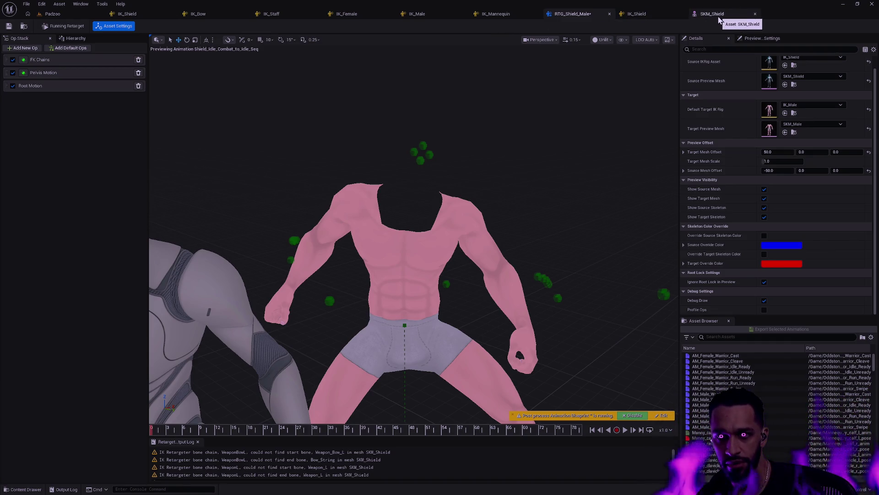
key(ctrl+p)
Find and open the SK_Male skeleton asset through the Open Asset search
text(SK_Male)
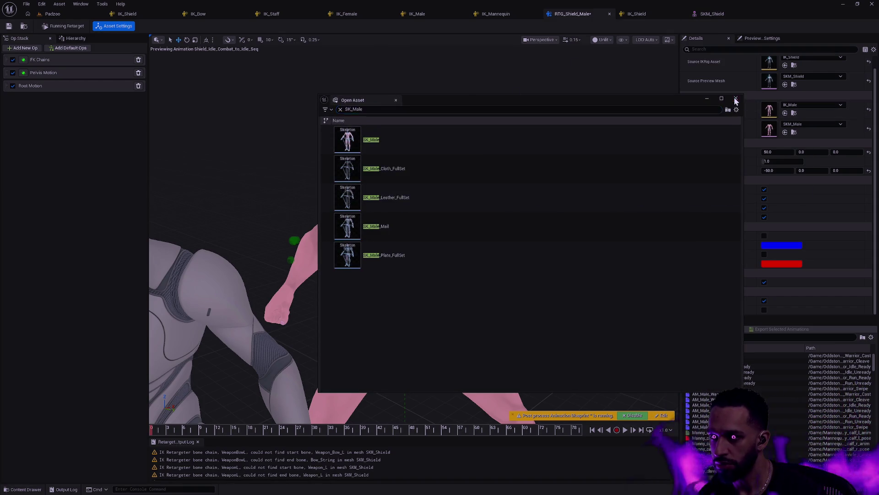
click(736, 100)
key(ctrl+p)
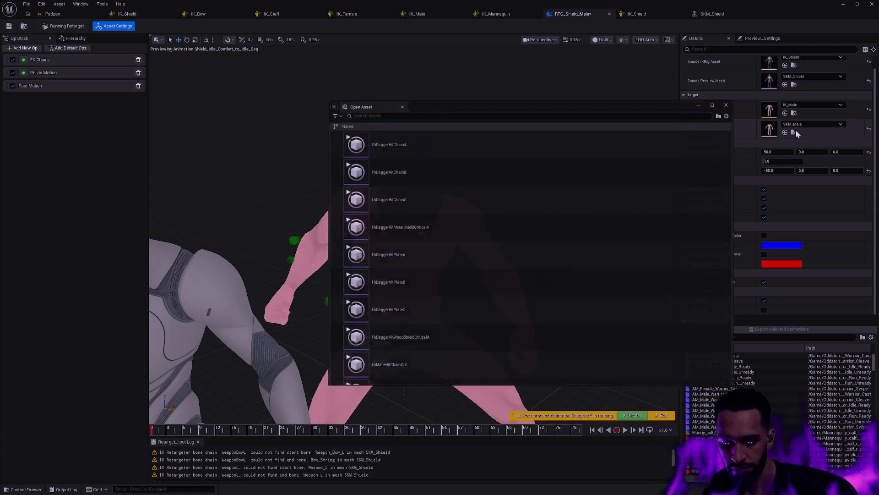
text(SK_Male)
click(494, 144)
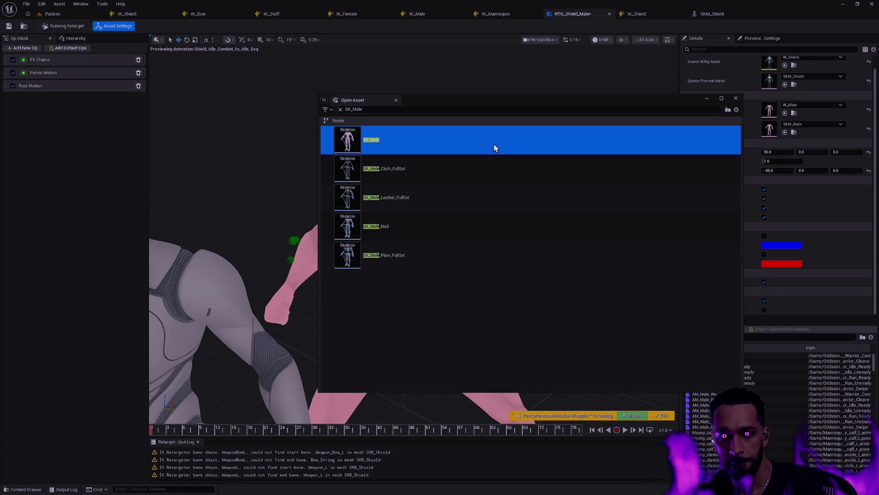
double_click(493, 144)
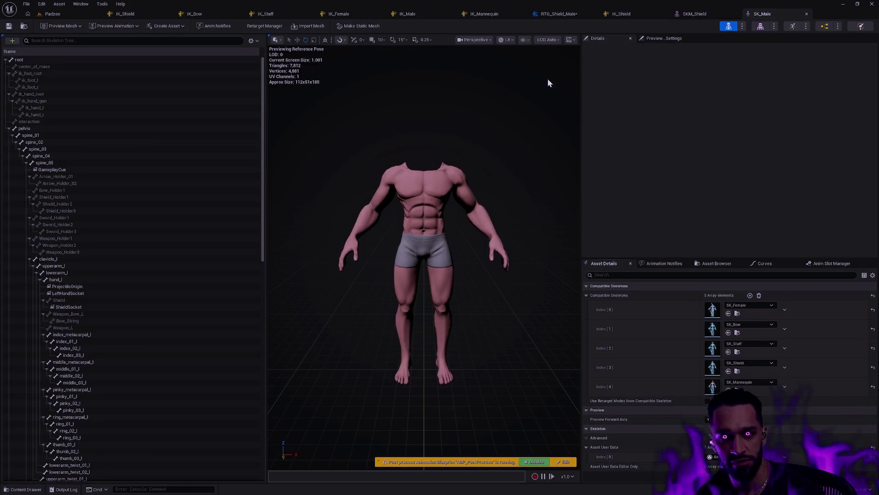
Draw SK_Male's bones with All Hierarchy, then return to the RTG_Shield_Male retargeter
click(525, 40)
mouse_move(568, 83)
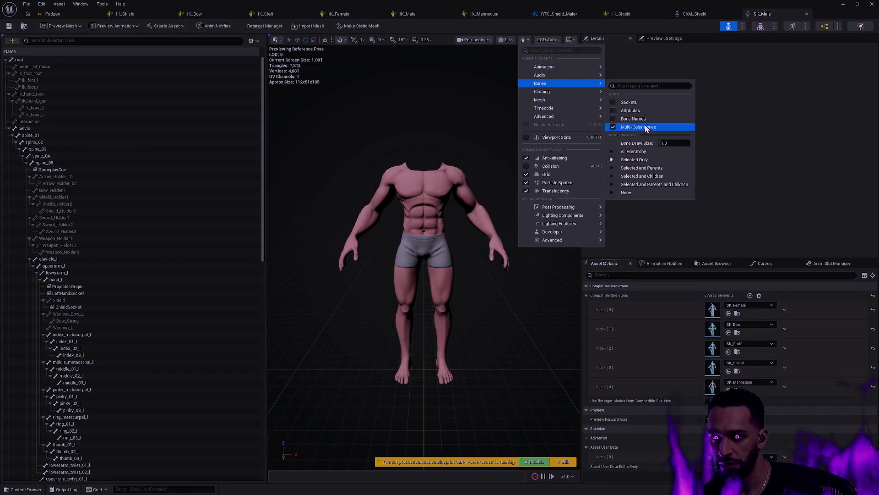
click(643, 148)
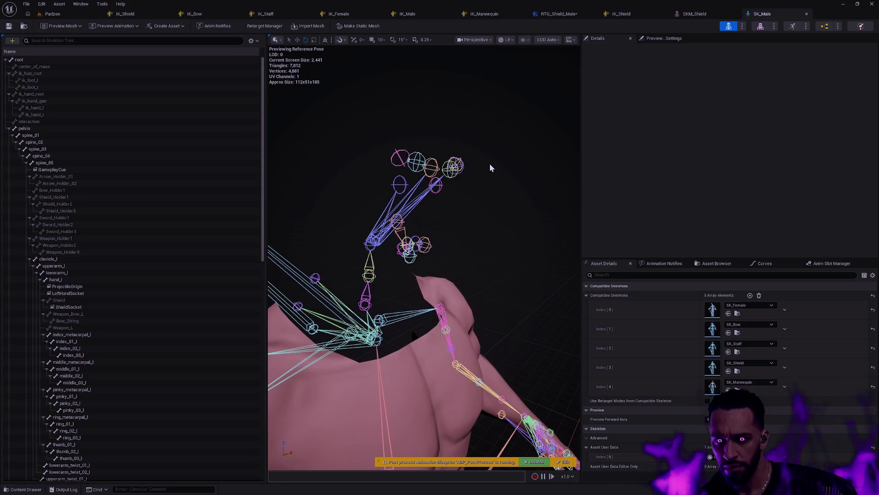
click(559, 14)
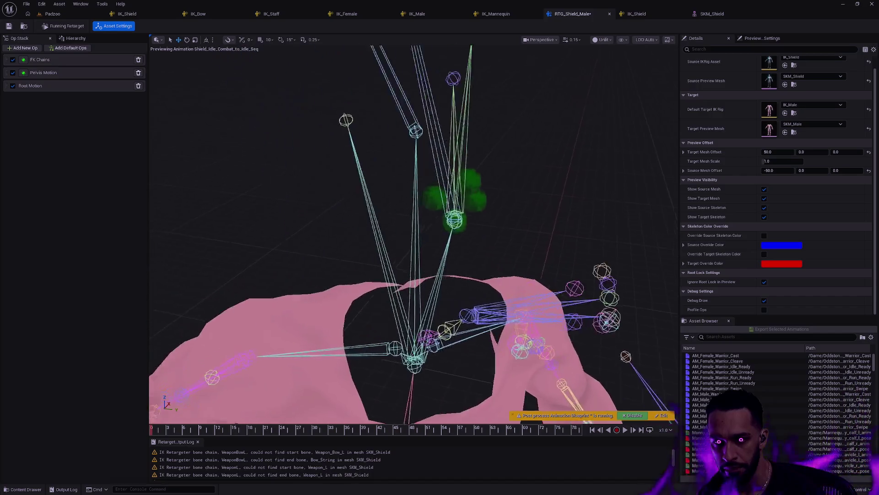
Inspect the green shield bones by selecting Weapon_Holder2, then clear the selection
drag(521, 239, 521, 238)
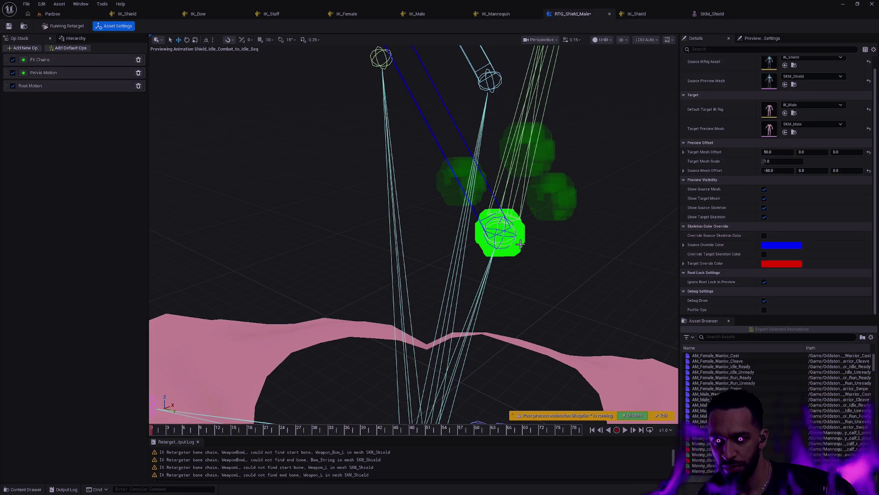
scroll(522, 242, down, 5)
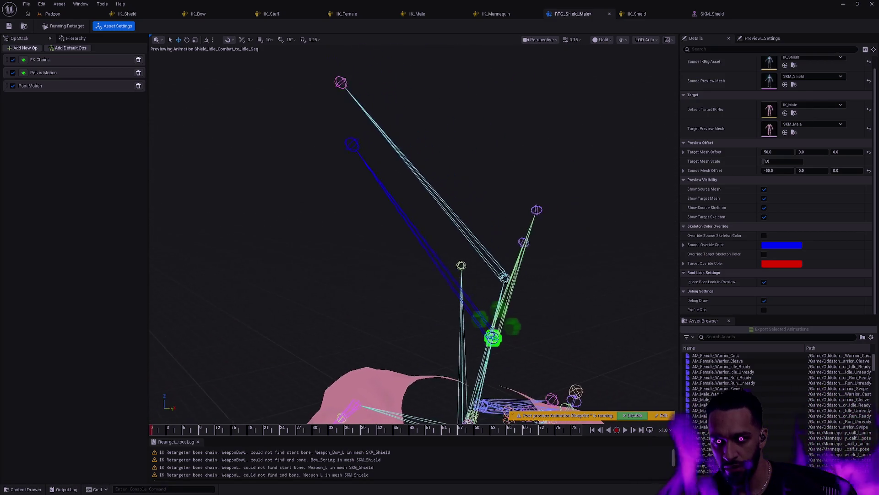
click(488, 337)
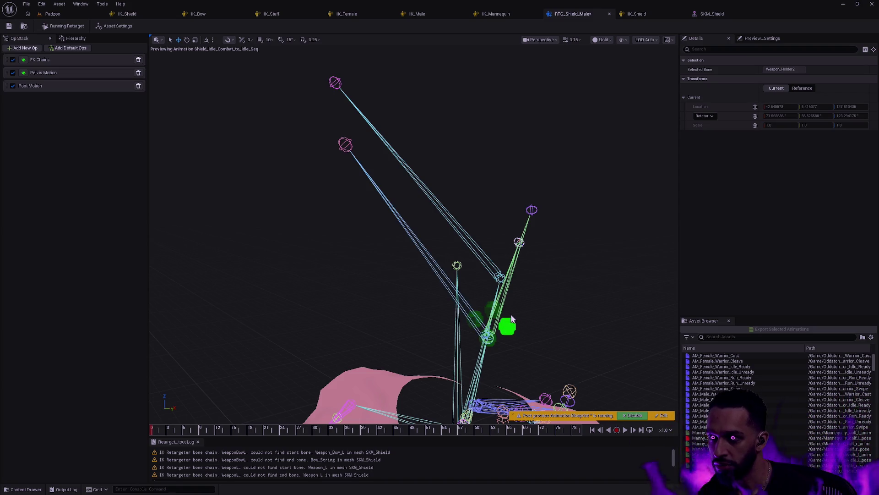
click(568, 309)
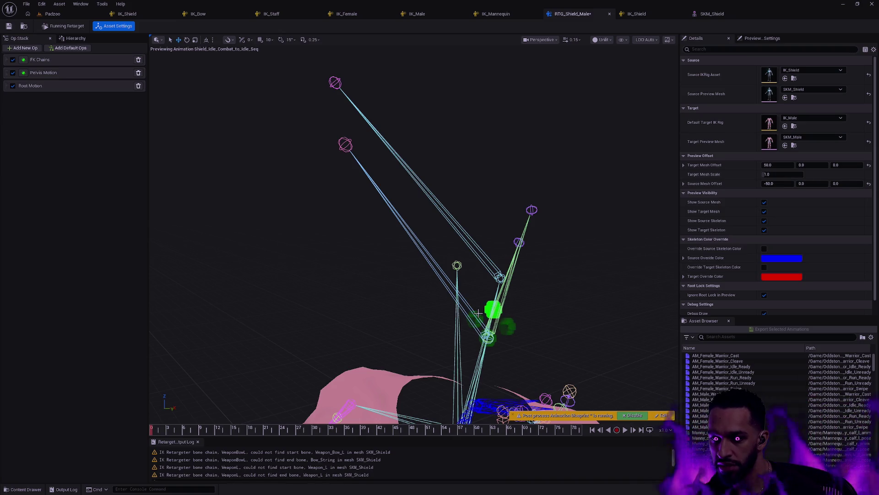
Frame the characters and select the FK Chains op to view its chain mapping
key(f)
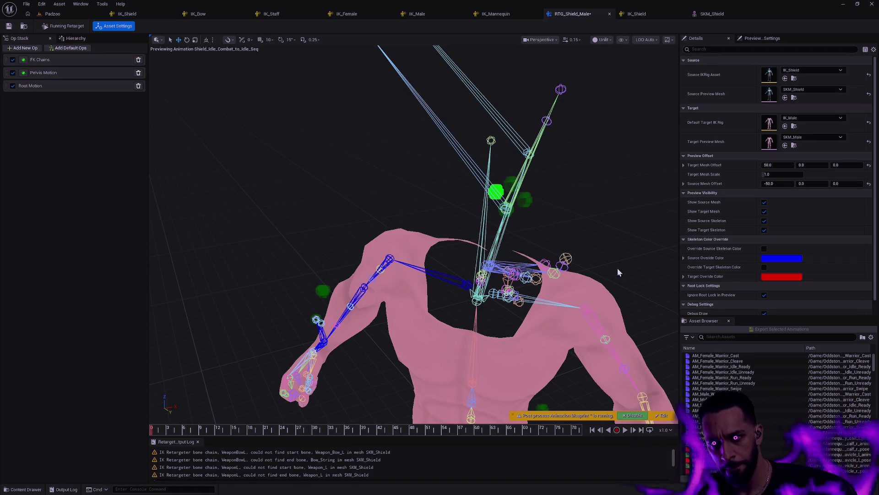
click(377, 156)
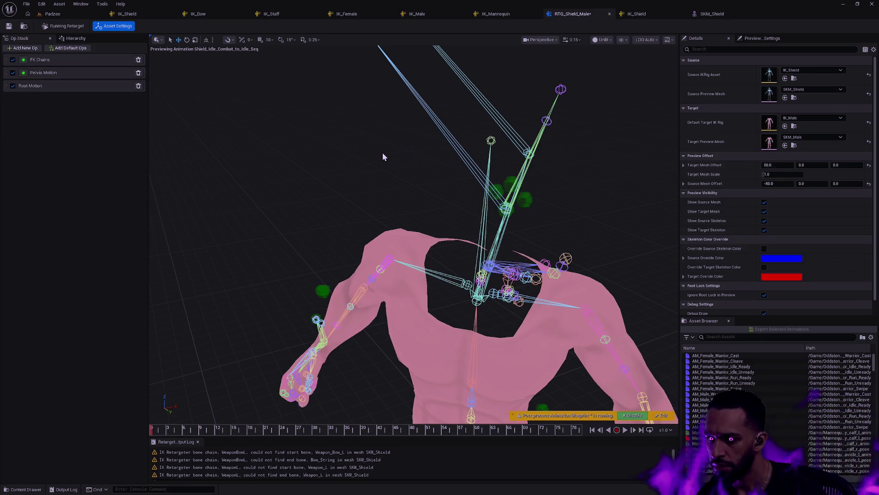
click(67, 83)
click(68, 63)
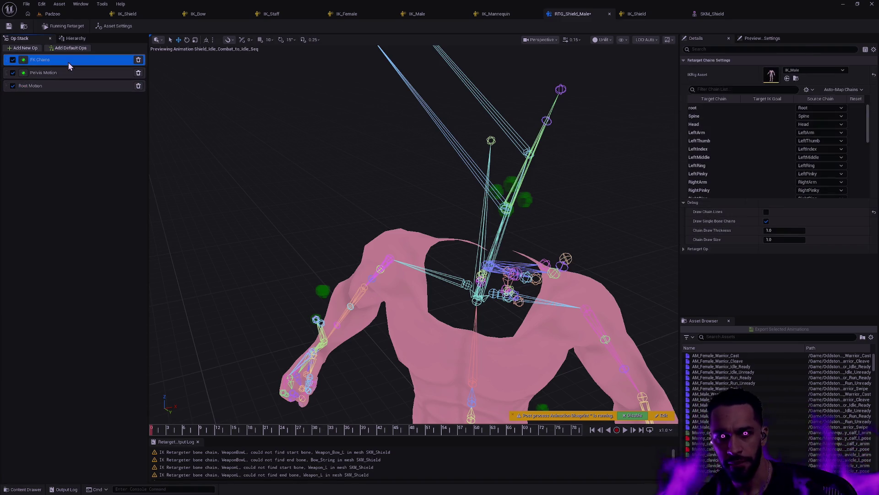
Enable Draw Chain Lines and frame both characters in the preview
click(766, 212)
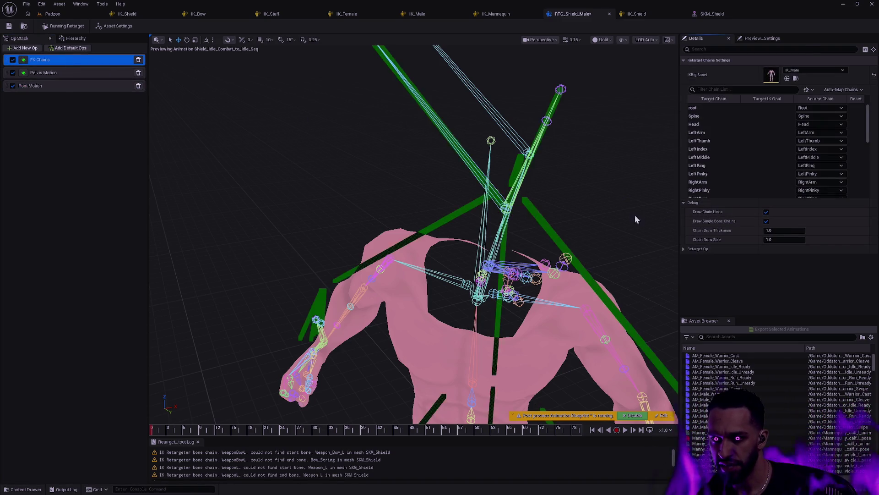
key(f)
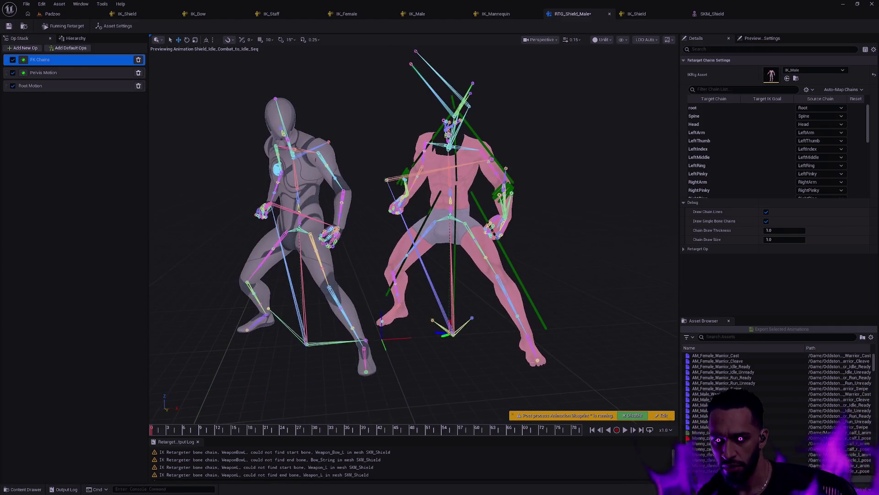
key(f)
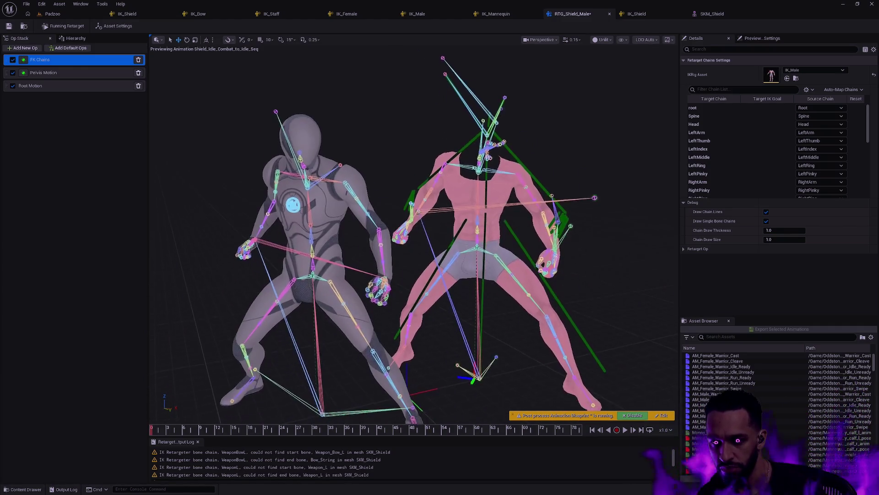
Toggle the Pelvis Motion op on and off repeatedly to compare the poses
click(13, 72)
click(12, 73)
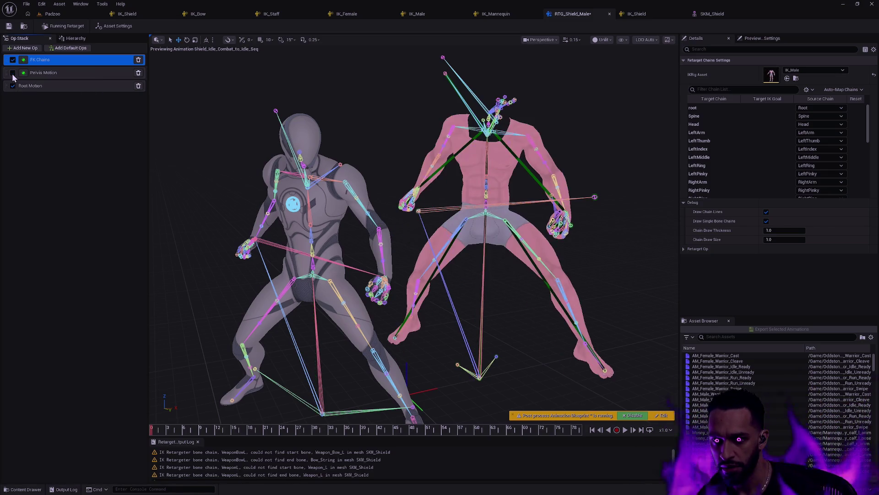
click(13, 73)
click(13, 74)
click(12, 74)
click(13, 74)
click(13, 74)
click(13, 73)
click(13, 73)
click(13, 73)
click(13, 73)
click(13, 73)
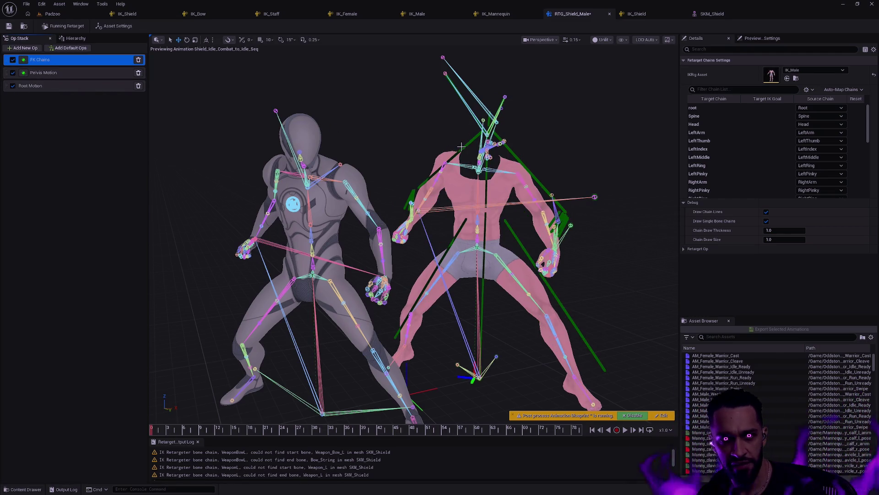
Select the Shield bone, leave Pelvis Motion off, and frame the hand holding the shield
scroll(412, 233, up, 8)
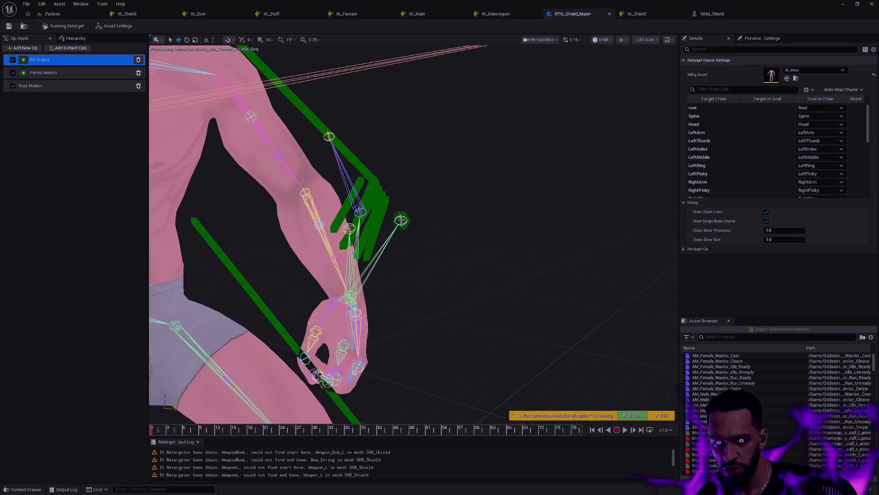
click(428, 220)
scroll(457, 222, down, 4)
click(496, 224)
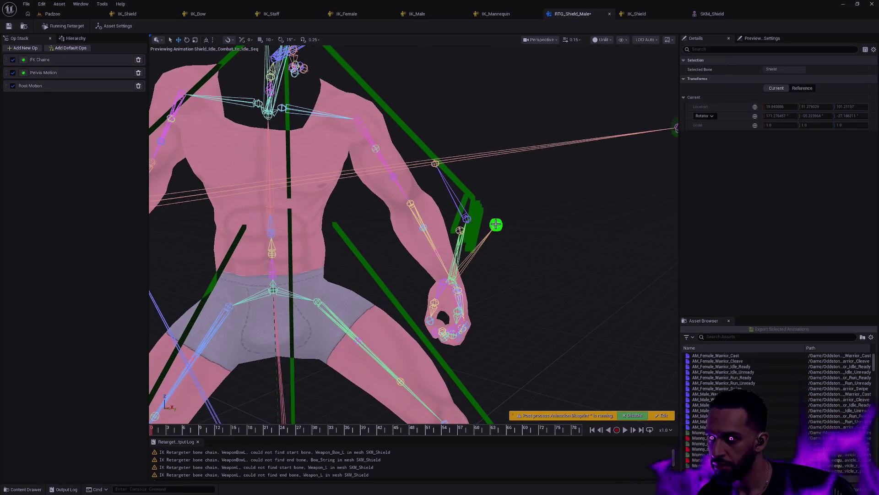
click(13, 72)
key(f)
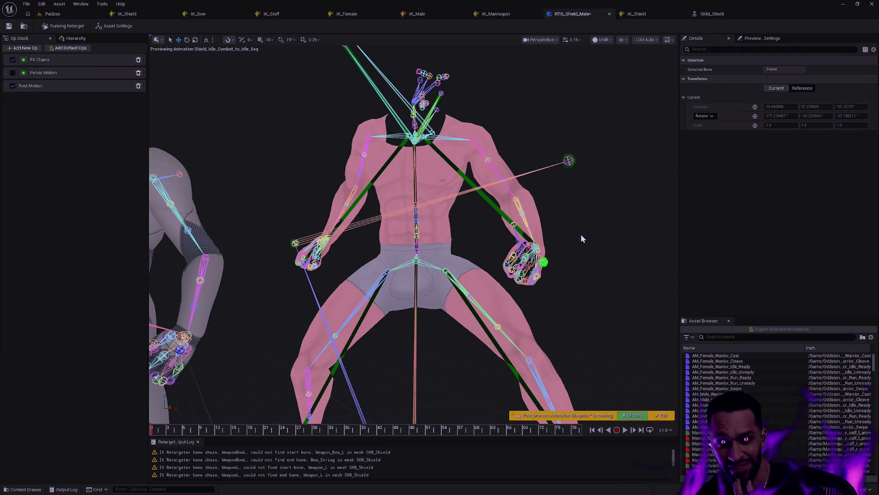
click(142, 17)
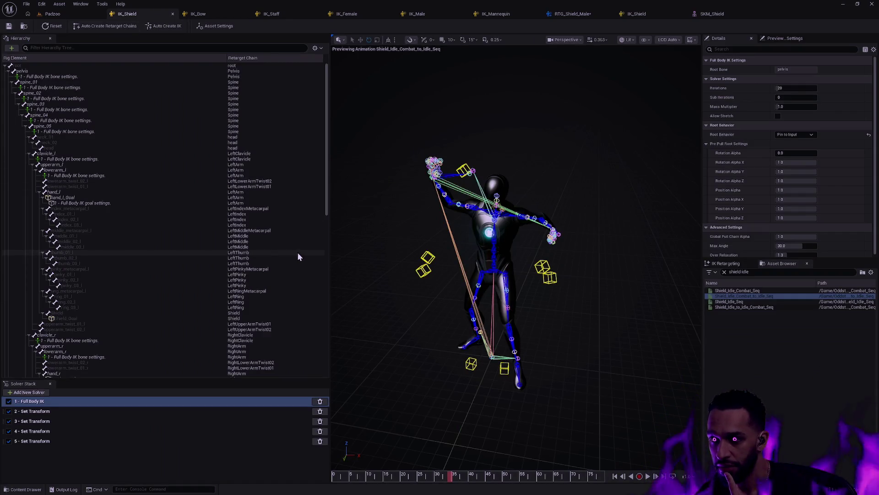
click(75, 122)
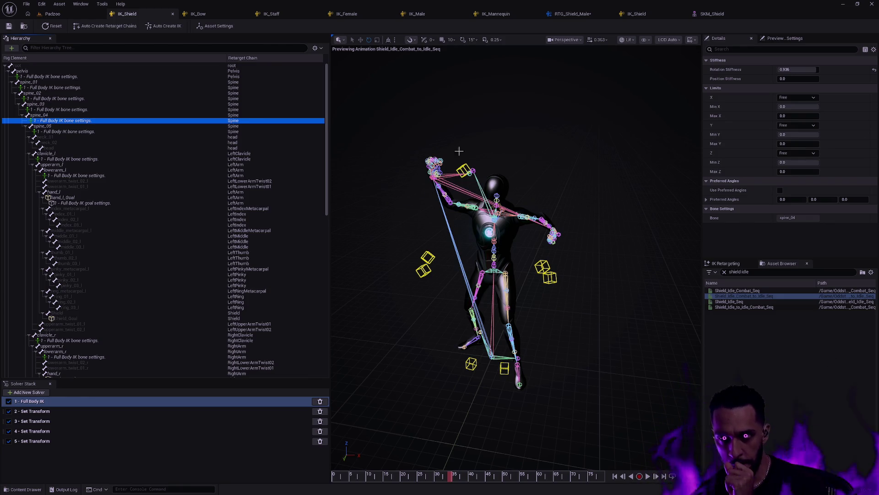
click(573, 15)
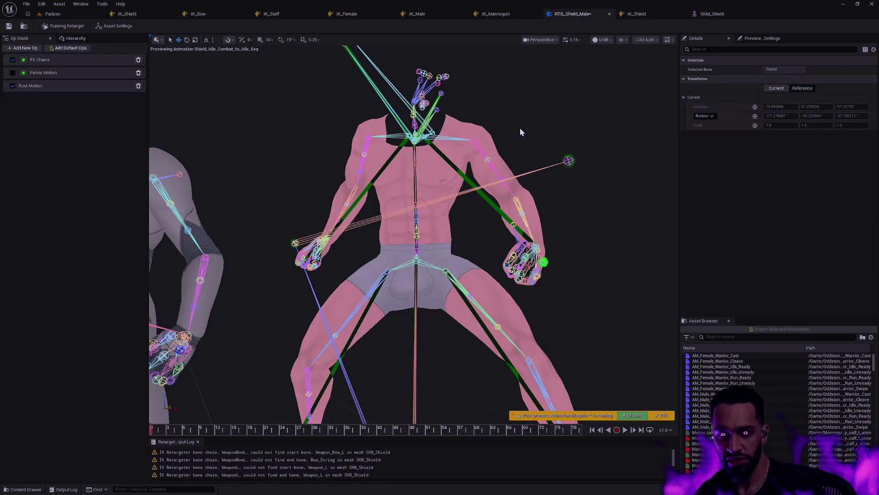
Clear the Shield bone selection and turn Pelvis Motion back on, comparing poses
click(596, 217)
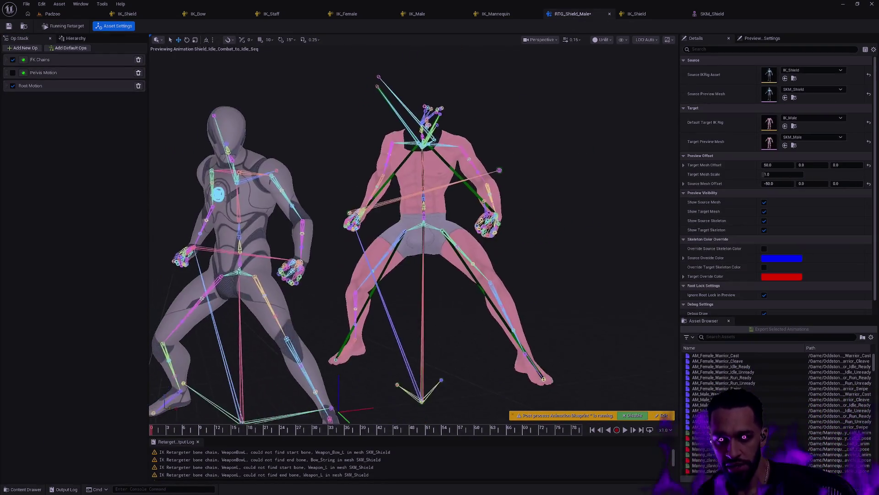
click(12, 72)
click(13, 73)
click(13, 72)
Show the Pelvis Motion op settings, toggling it to compare poses and leaving it enabled
click(60, 73)
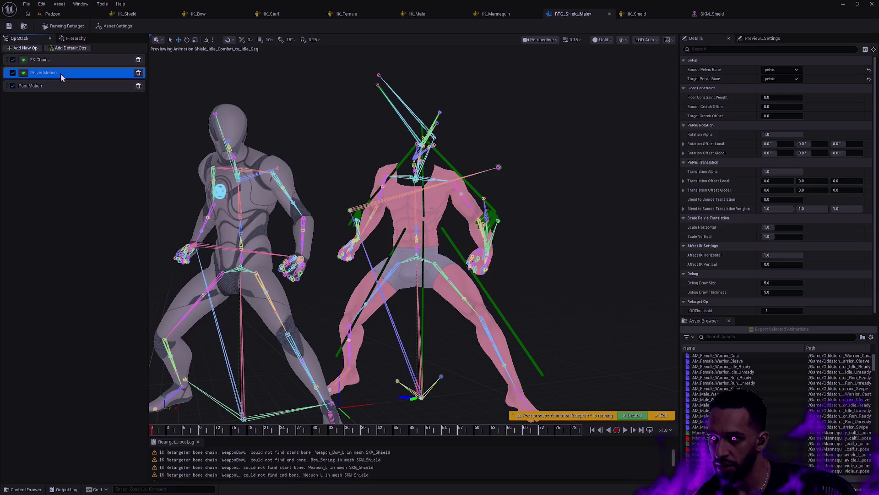
click(13, 73)
click(13, 73)
click(13, 74)
click(13, 73)
click(13, 74)
click(13, 73)
click(13, 73)
click(12, 74)
click(13, 73)
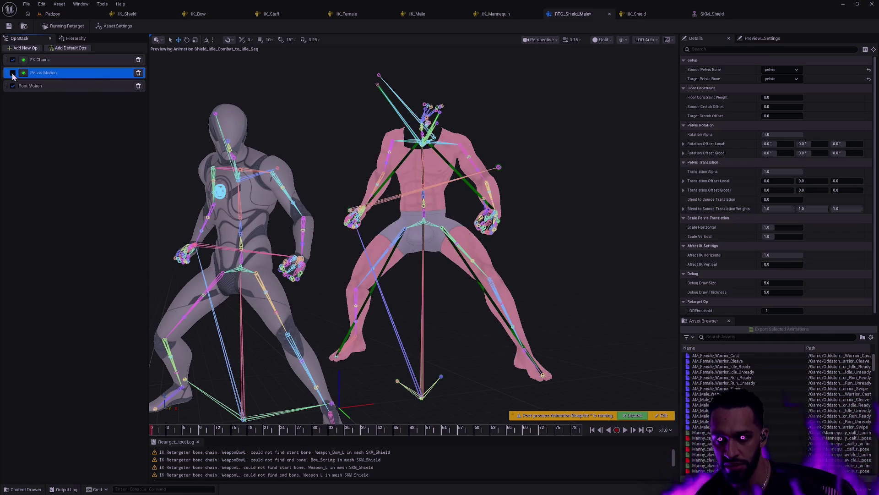
click(13, 73)
click(13, 73)
click(12, 74)
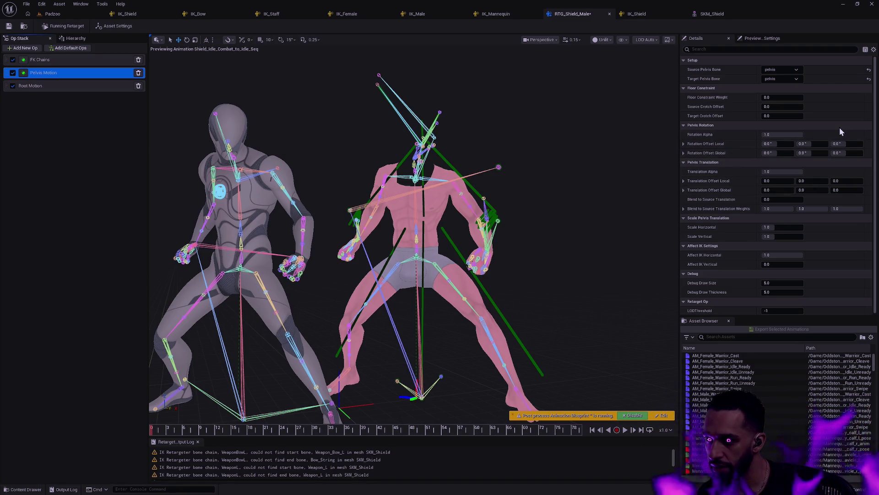
drag(876, 120, 877, 121)
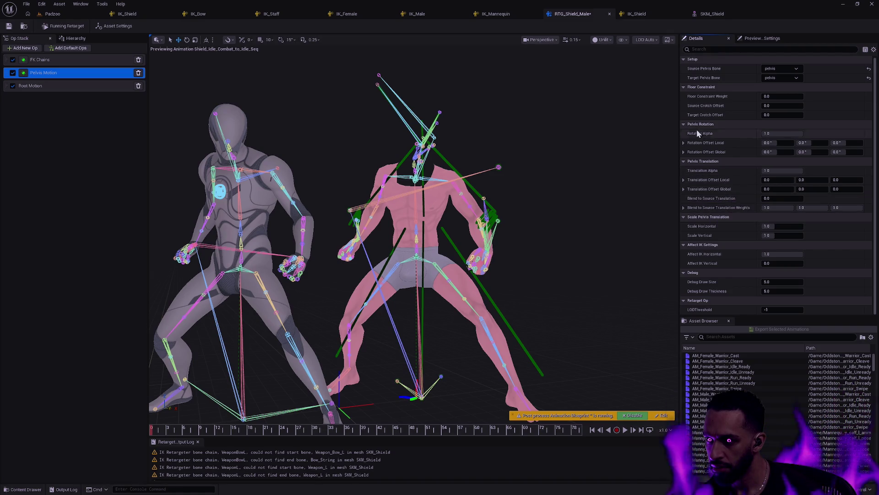
mouse_move(716, 110)
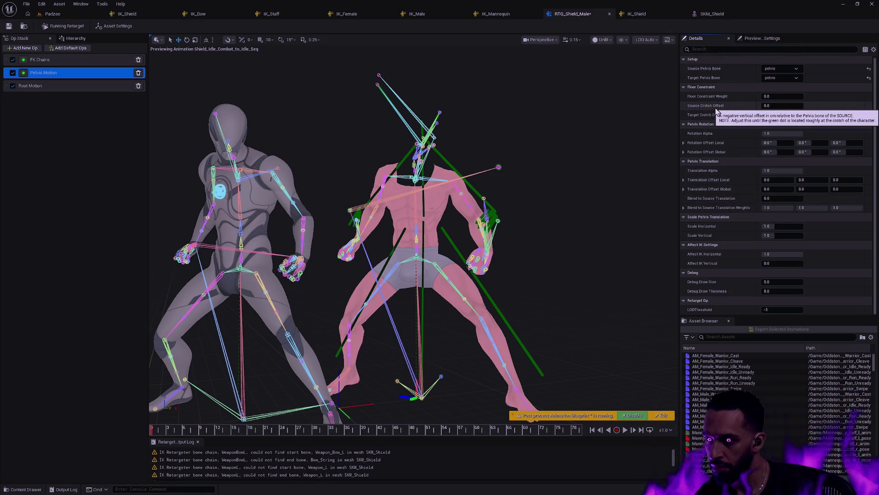
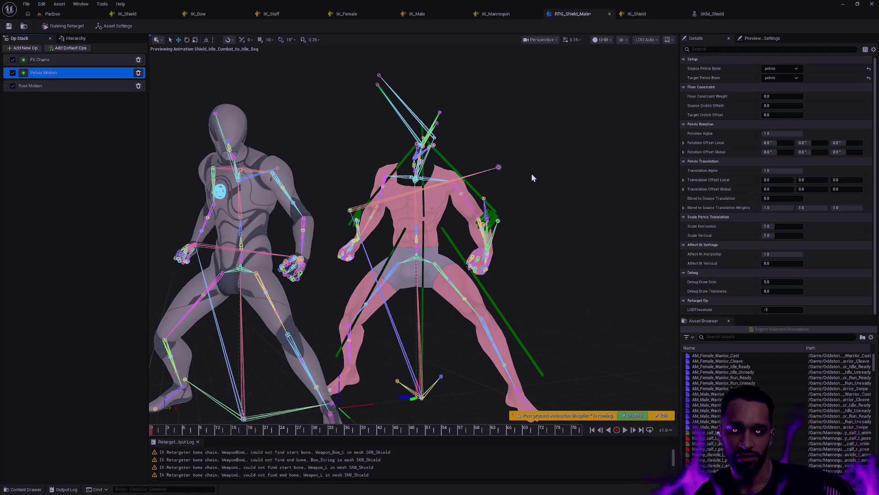
Select the Shield bone, scrub the shield idle to about frame 59, and open the Show menu
scroll(536, 254, up, 5)
scroll(412, 233, up, 3)
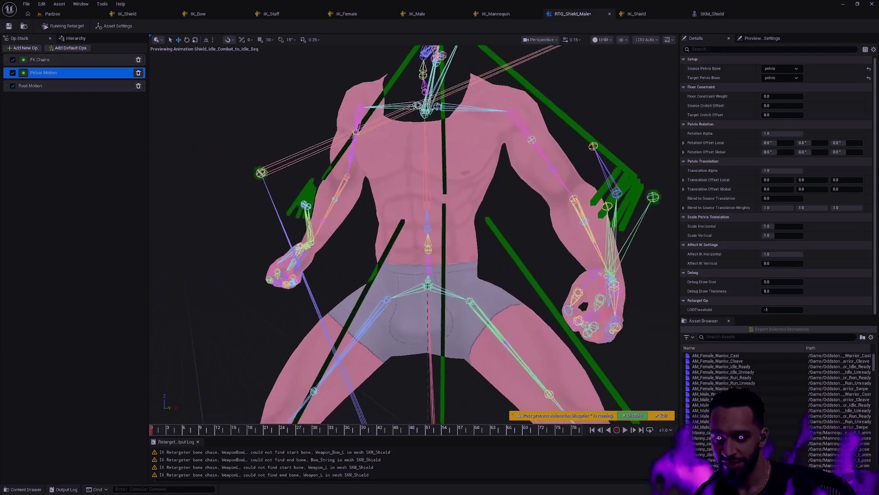
scroll(449, 234, down, 2)
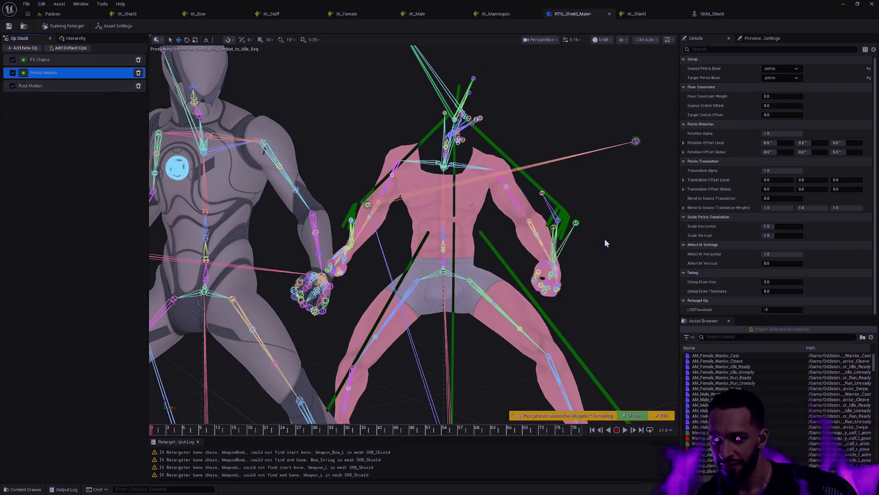
click(576, 222)
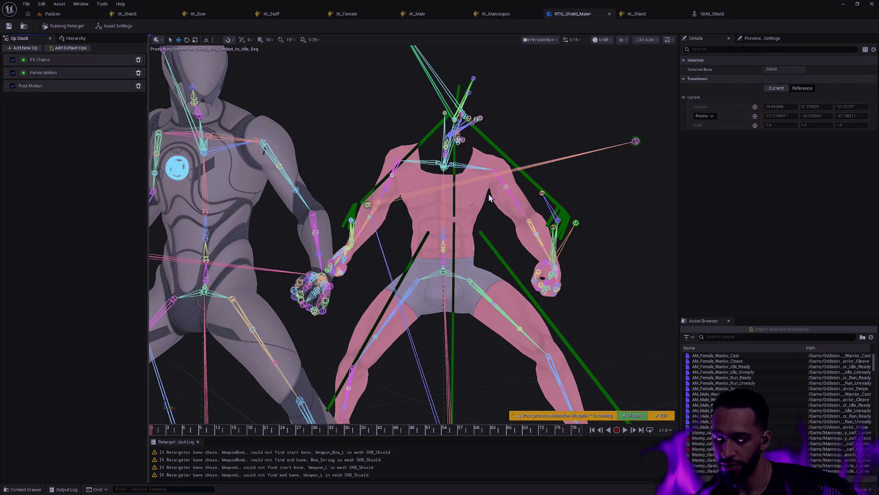
scroll(490, 198, down, 5)
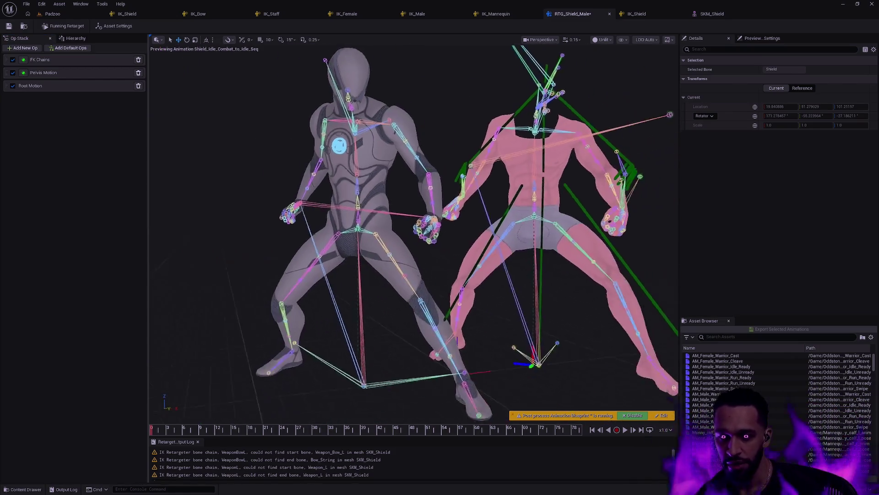
drag(172, 429, 472, 430)
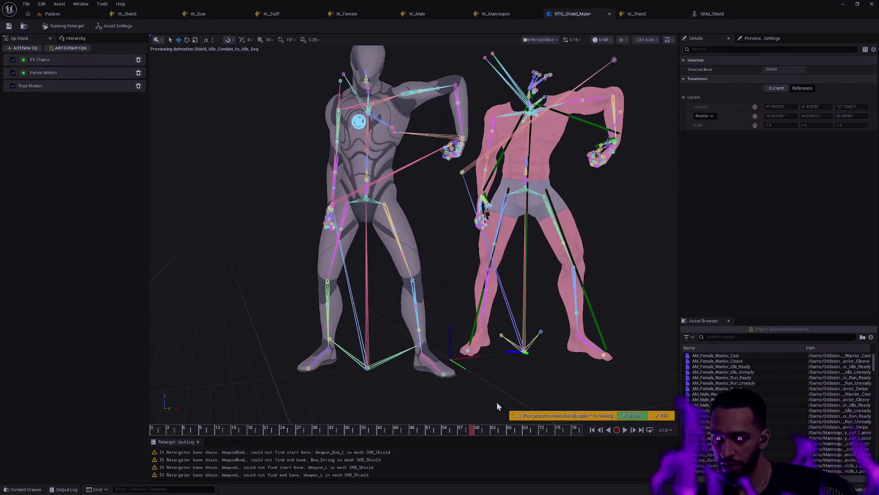
click(622, 40)
Set bone display to Selected Only and rewind the preview to about frame 15
mouse_move(664, 83)
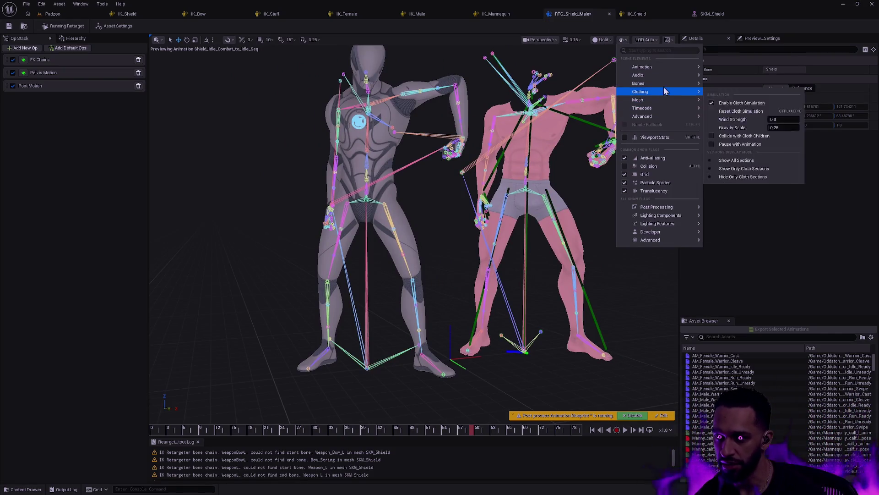
click(735, 159)
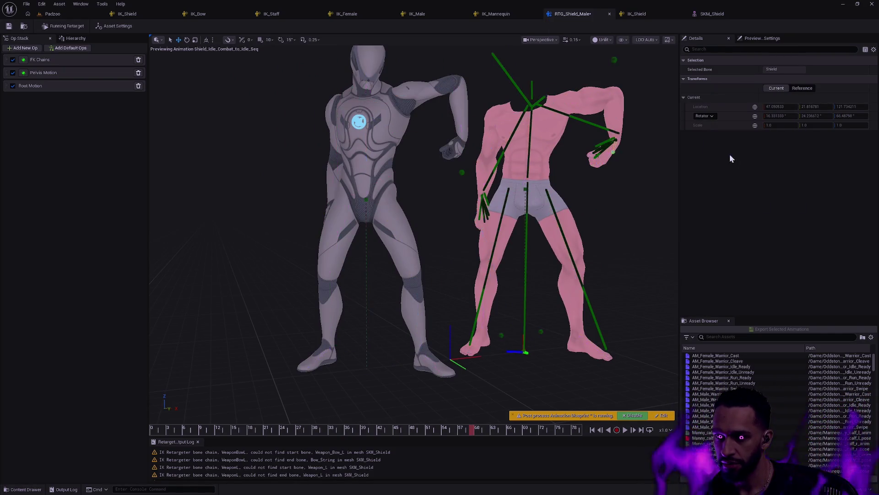
click(618, 270)
drag(177, 428, 236, 429)
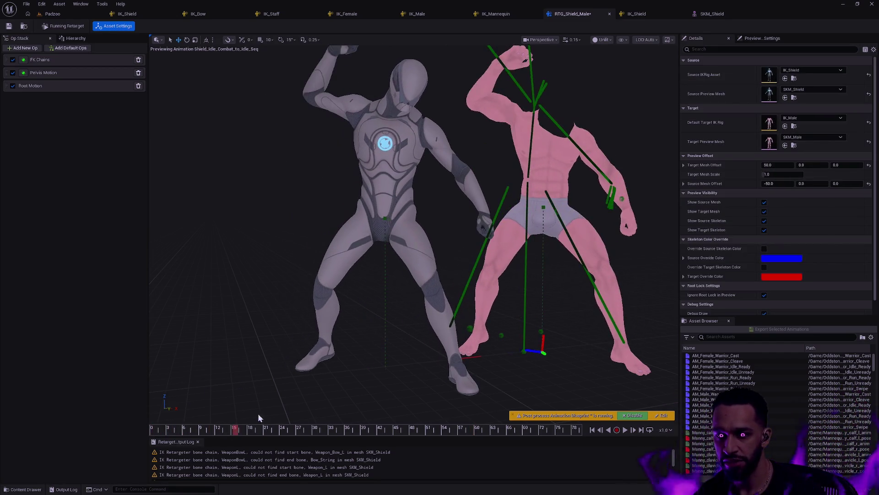
In the FK Chains op, turn off Draw Single Bone Chains and Draw Chain Lines
click(44, 86)
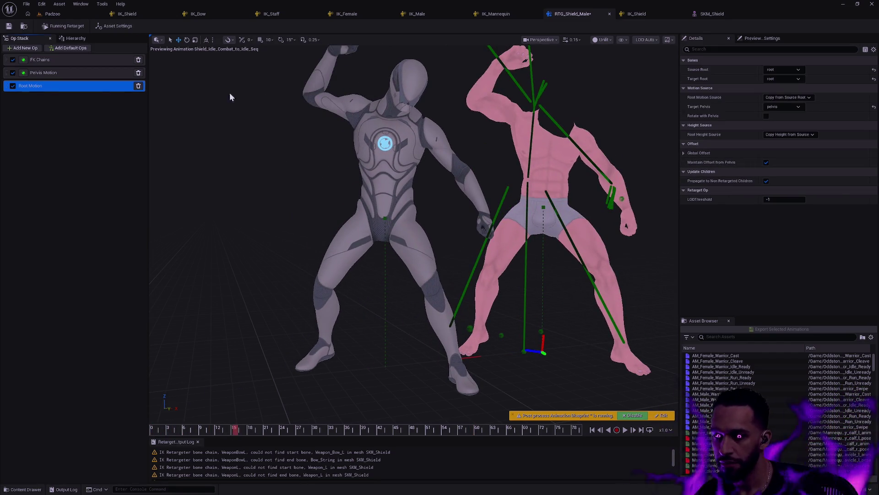
click(69, 60)
click(766, 220)
click(767, 212)
scroll(355, 370, down, 4)
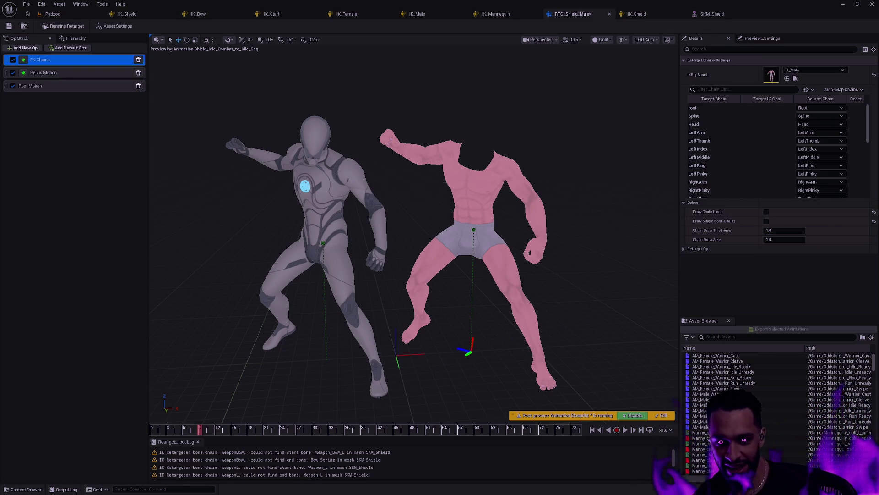
Show source and target asset settings, then orbit and scrub the shield idle on both characters
click(579, 327)
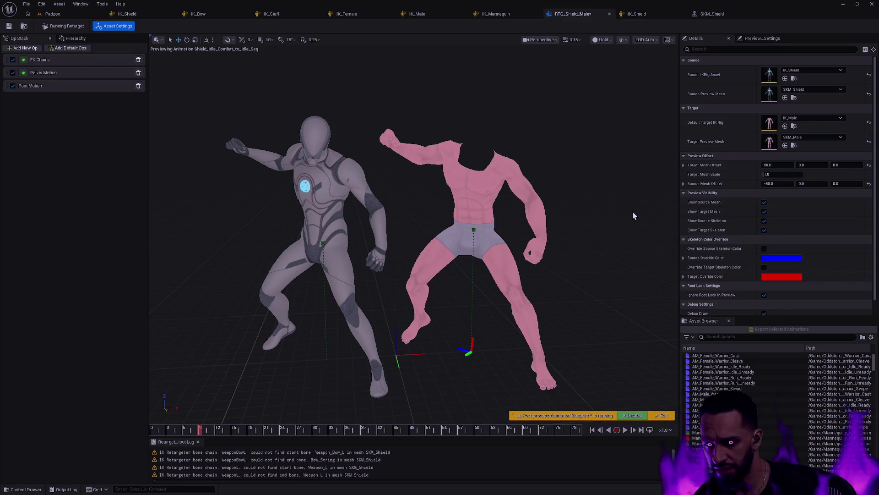
mouse_move(553, 272)
mouse_down()
mouse_move(547, 257)
mouse_move(551, 298)
mouse_up()
mouse_move(411, 394)
mouse_down()
mouse_move(398, 380)
mouse_move(421, 380)
mouse_move(430, 369)
mouse_up()
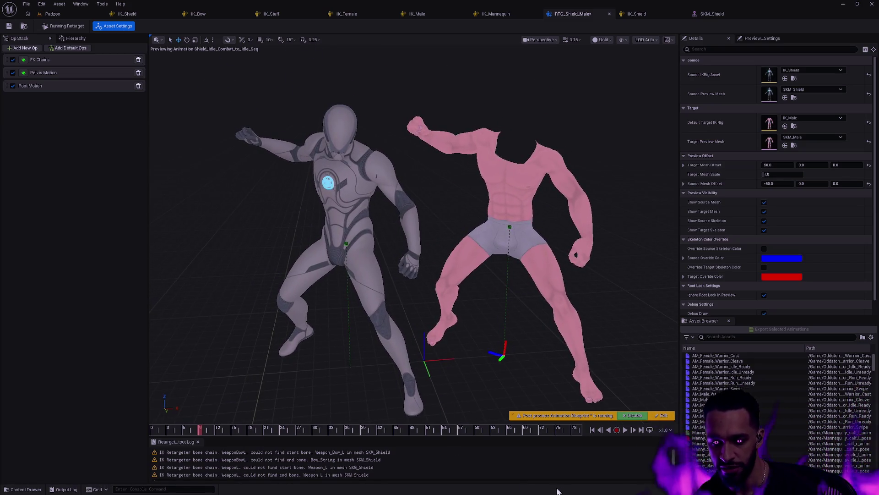
mouse_move(187, 435)
mouse_down()
mouse_move(155, 433)
mouse_move(334, 431)
mouse_move(408, 414)
mouse_move(438, 397)
mouse_up()
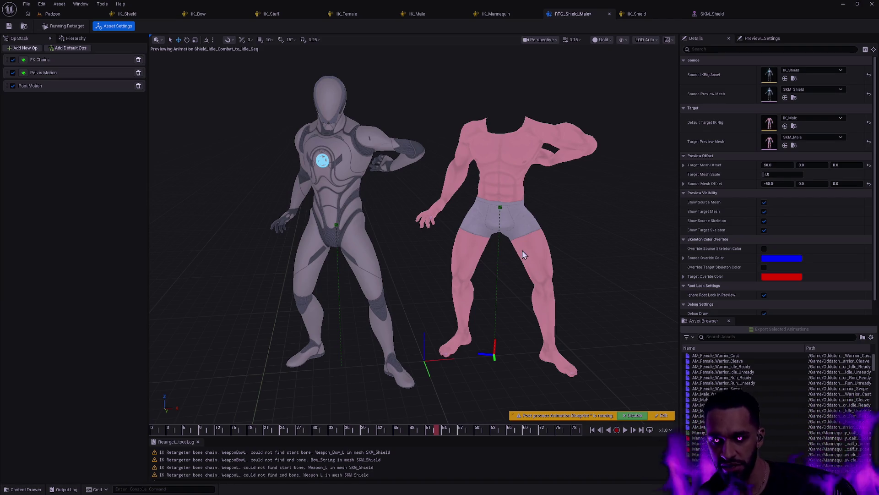
scroll(522, 250, up, 5)
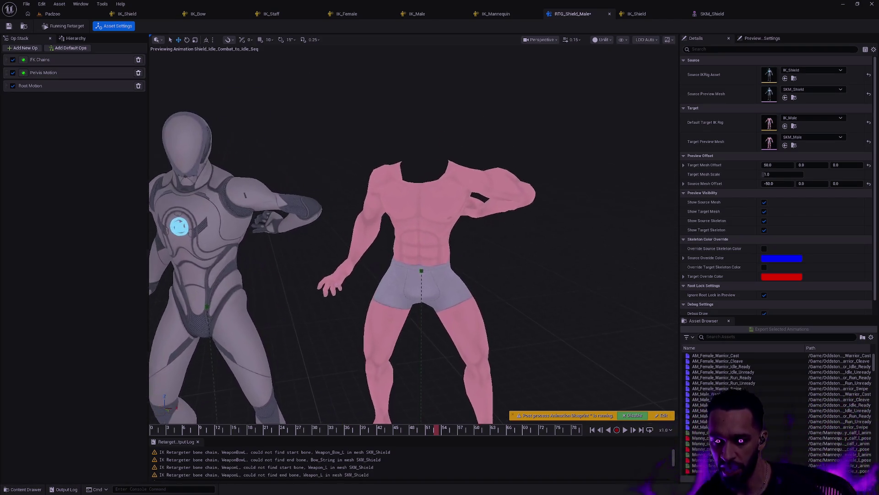
scroll(413, 234, down, 2)
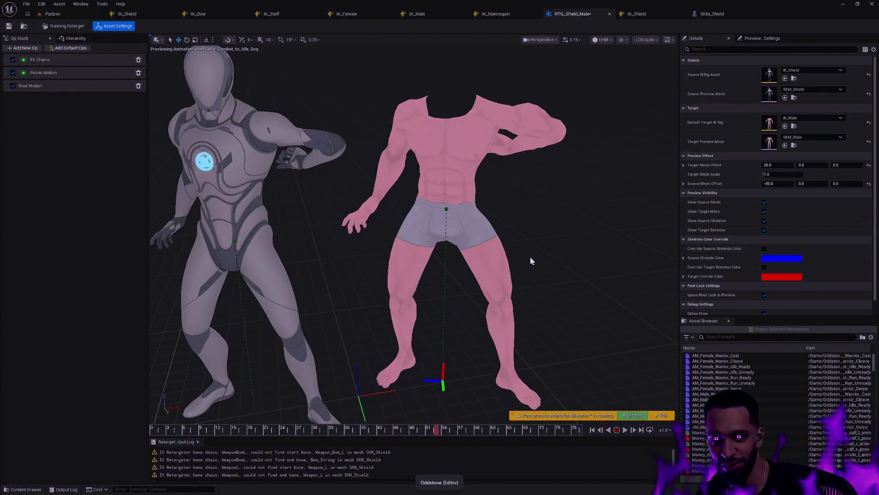
Reframe the two characters in the retarget preview after returning from Rider
mouse_move(531, 260)
mouse_down()
mouse_move(430, 142)
mouse_move(530, 183)
mouse_up()
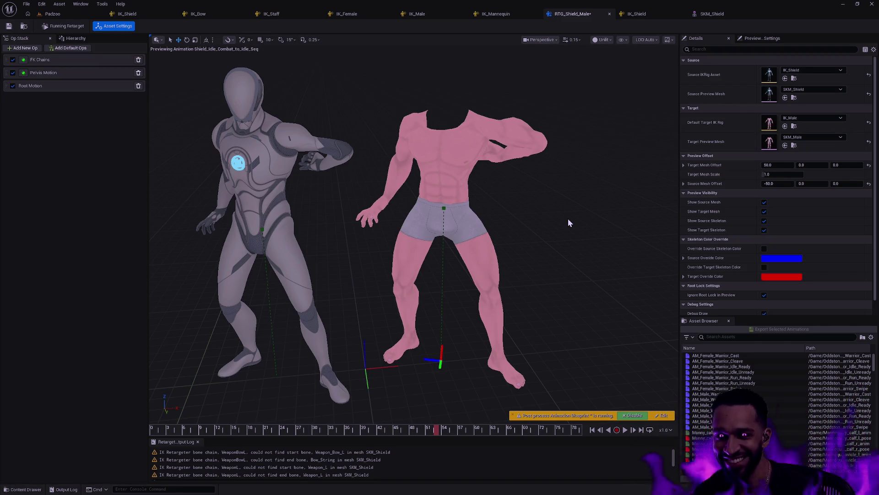
In the IK_Female rig, collapse both clavicle branches and focus on the breast_r and breast_l bones
click(360, 13)
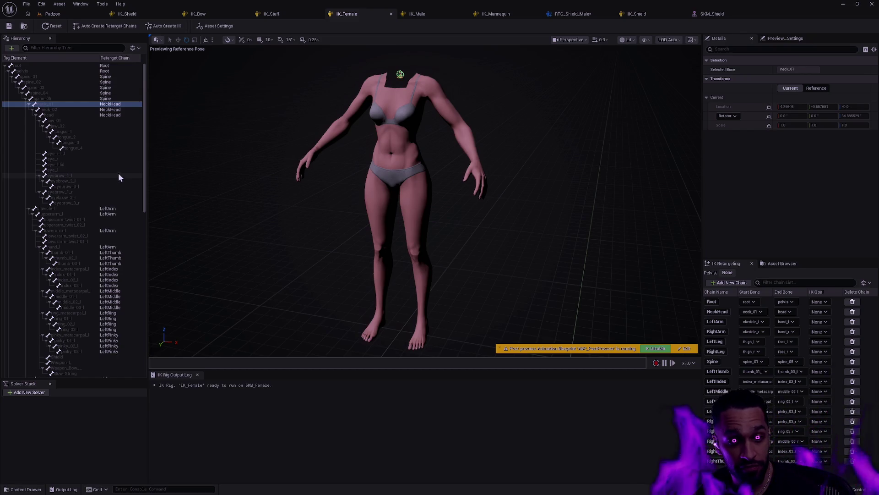
click(304, 163)
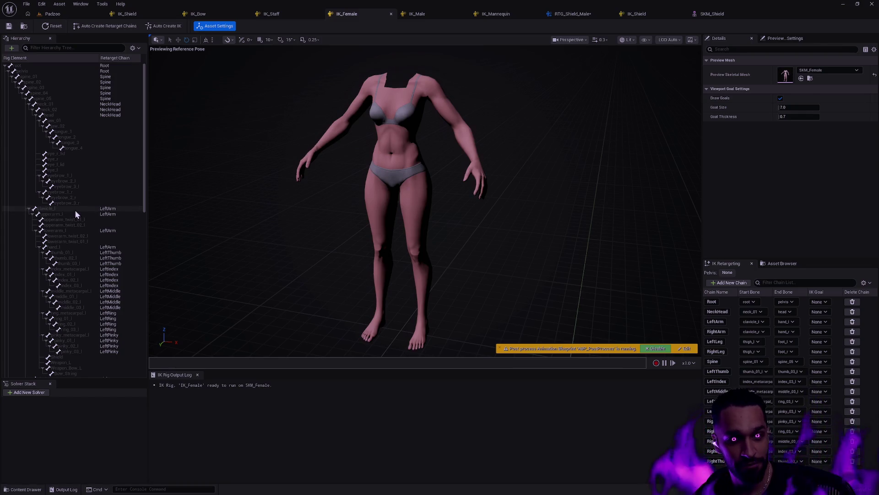
click(29, 209)
click(29, 214)
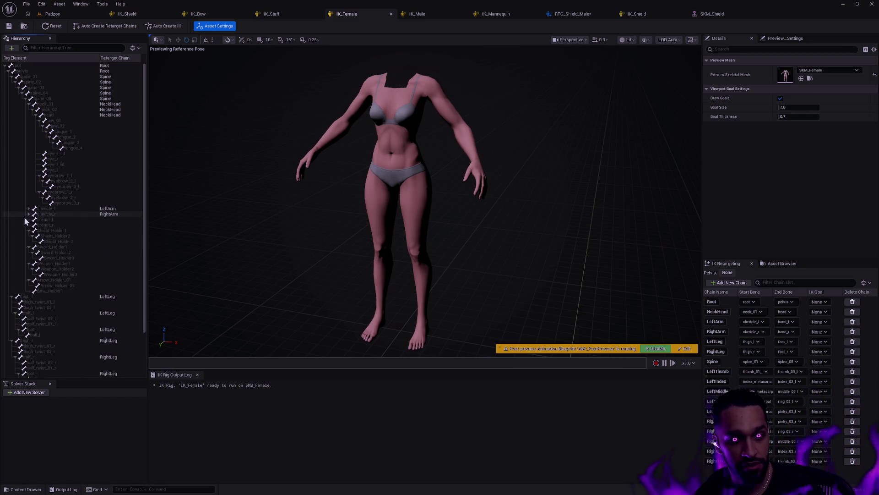
click(56, 225)
key(f)
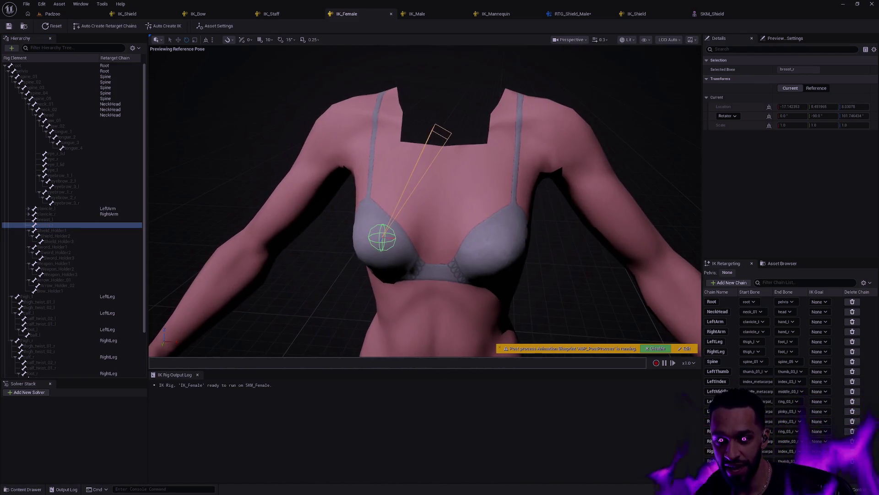
click(62, 219)
drag(441, 216, 528, 239)
click(56, 220)
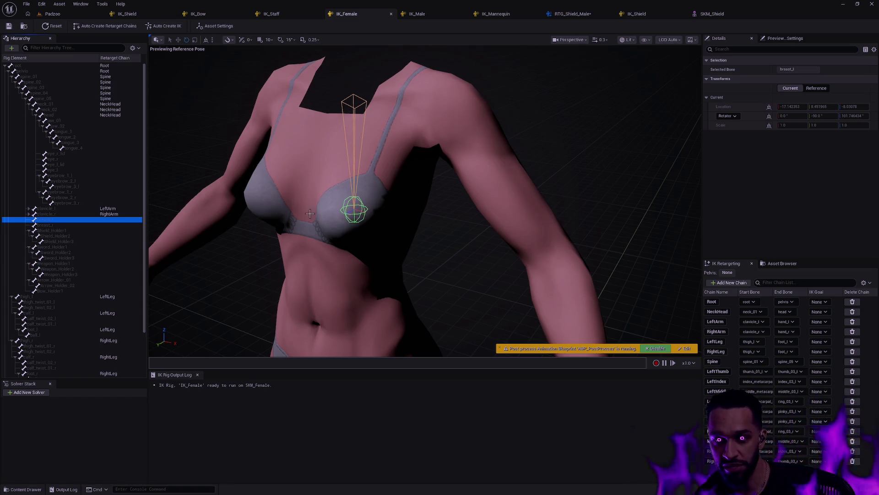
drag(346, 215, 330, 216)
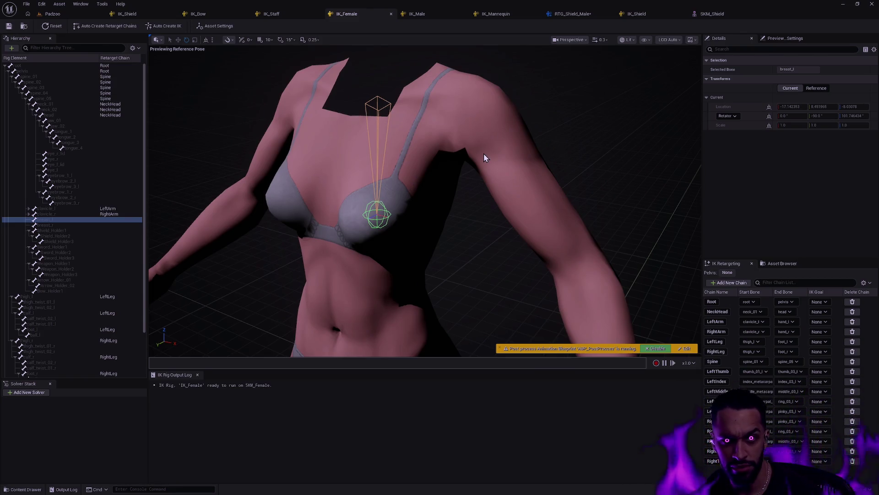
Search assets for SK_Female and pick the skeleton from the results
key(ctrl+p)
text(SK_Female)
click(417, 140)
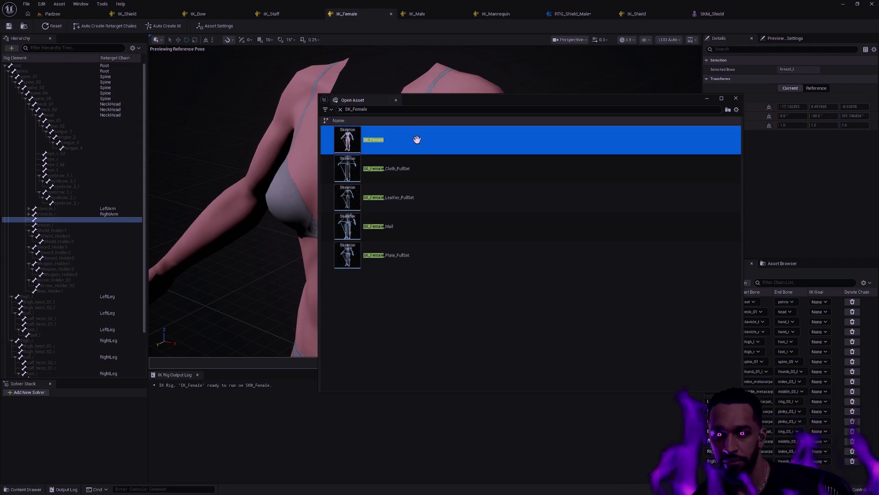
Open SK_Female, raise the breast_l bone on the mesh, then switch to the IK_Male rig
key(Return)
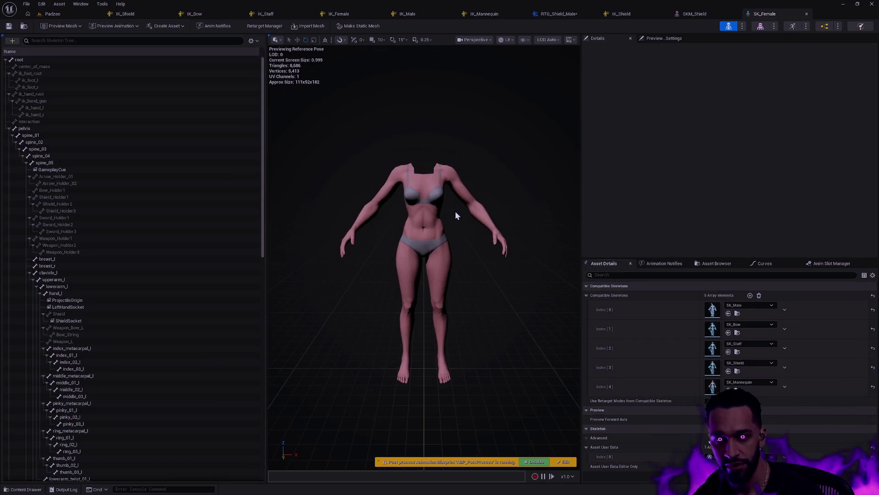
click(73, 259)
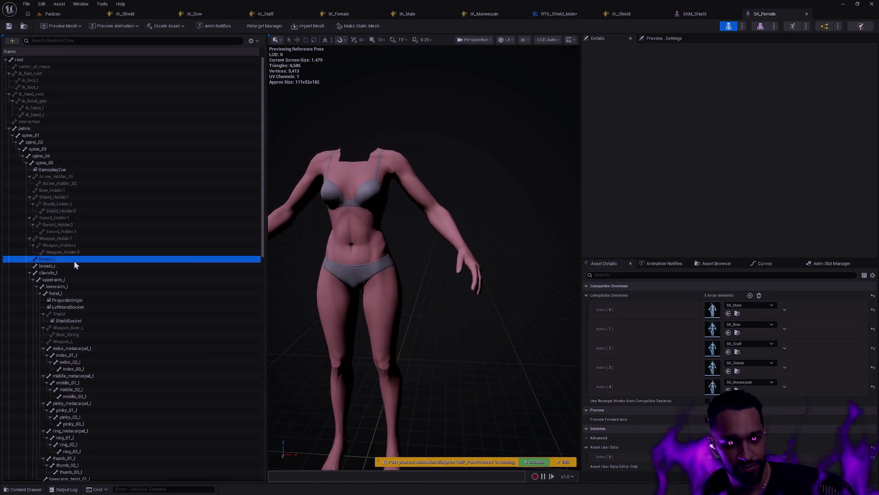
key(f)
drag(376, 270, 421, 270)
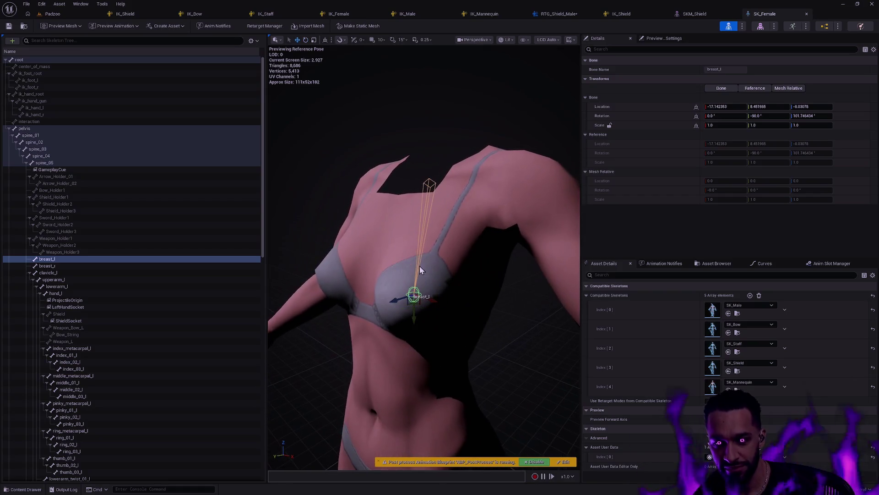
drag(414, 318, 413, 303)
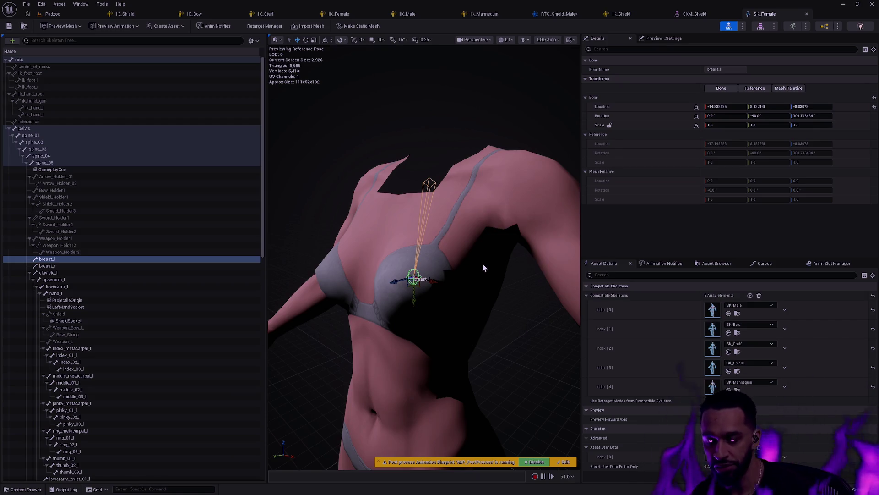
click(448, 324)
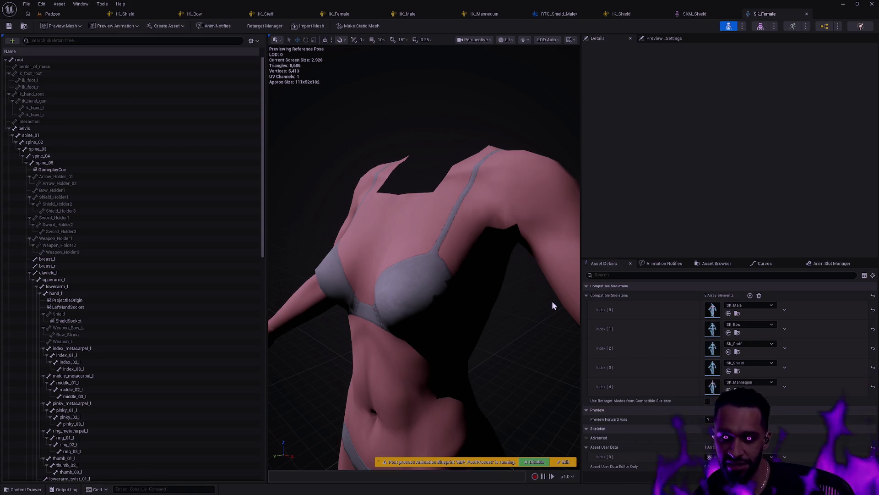
mouse_move(493, 320)
mouse_down()
mouse_move(495, 291)
mouse_move(481, 274)
mouse_up()
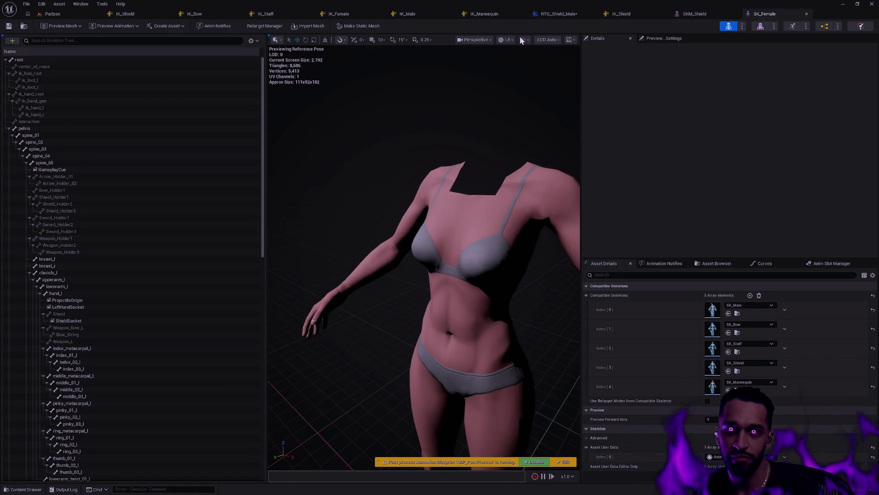
click(424, 14)
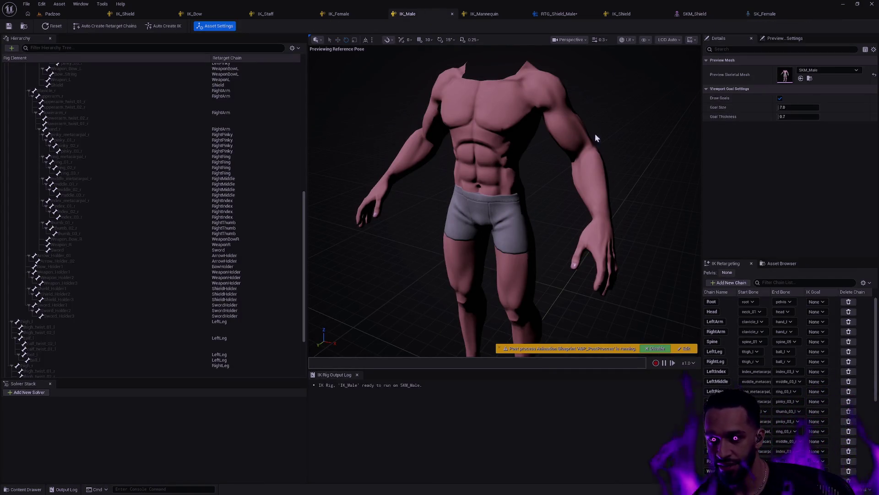
mouse_move(548, 161)
mouse_down()
mouse_move(548, 140)
mouse_move(547, 165)
mouse_move(673, 128)
mouse_up()
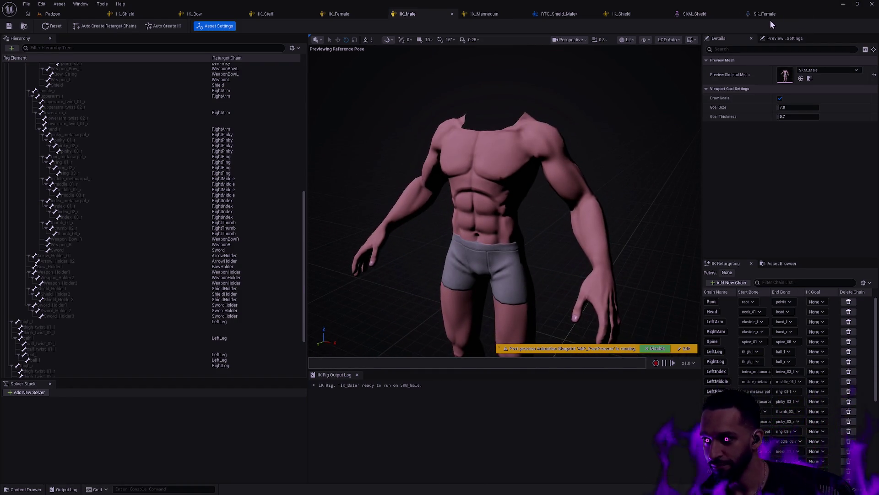
click(774, 17)
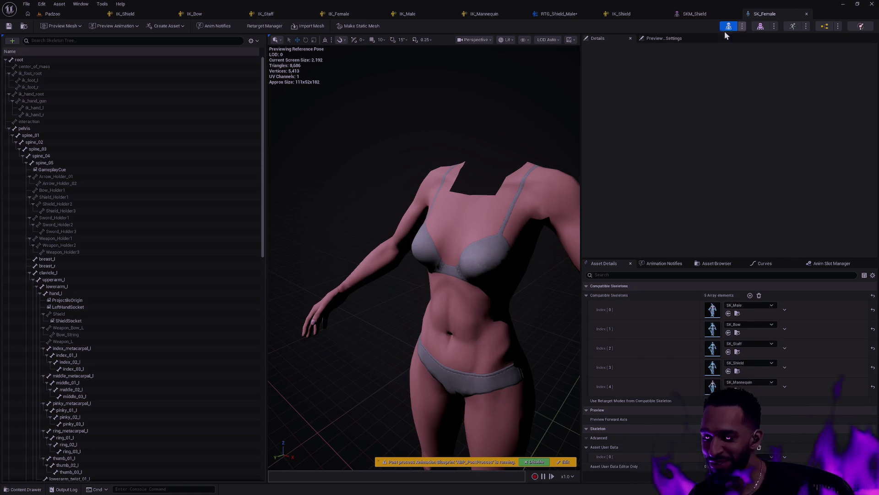
mouse_move(543, 253)
mouse_down()
mouse_move(532, 236)
mouse_move(536, 272)
mouse_up()
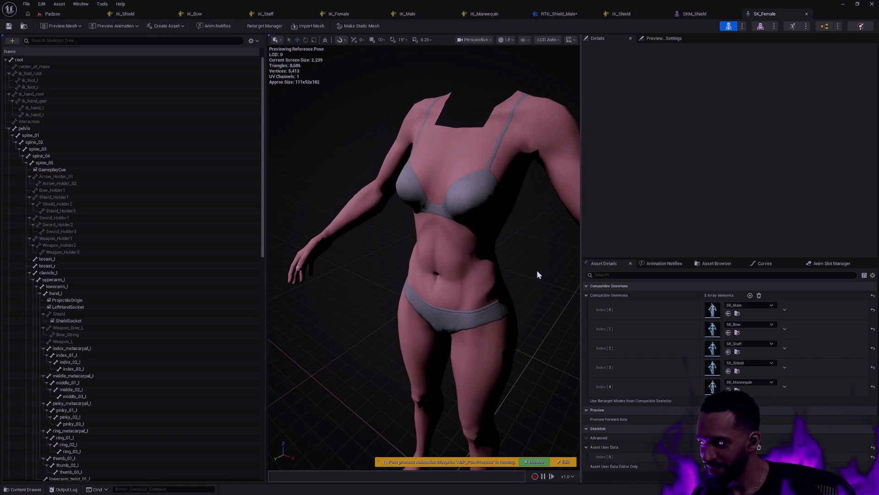
Orbit the female mesh and widen the mesh preview area with the panel splitters
drag(537, 269, 526, 270)
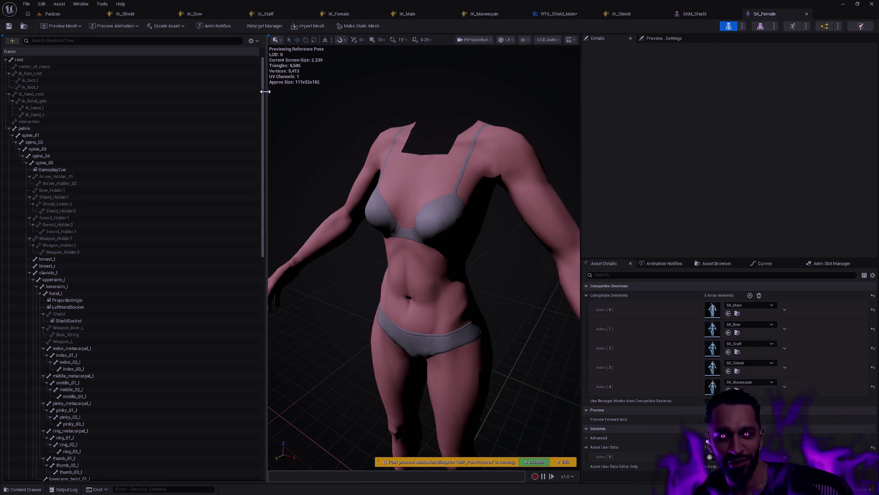
drag(264, 91, 192, 96)
drag(580, 120, 643, 120)
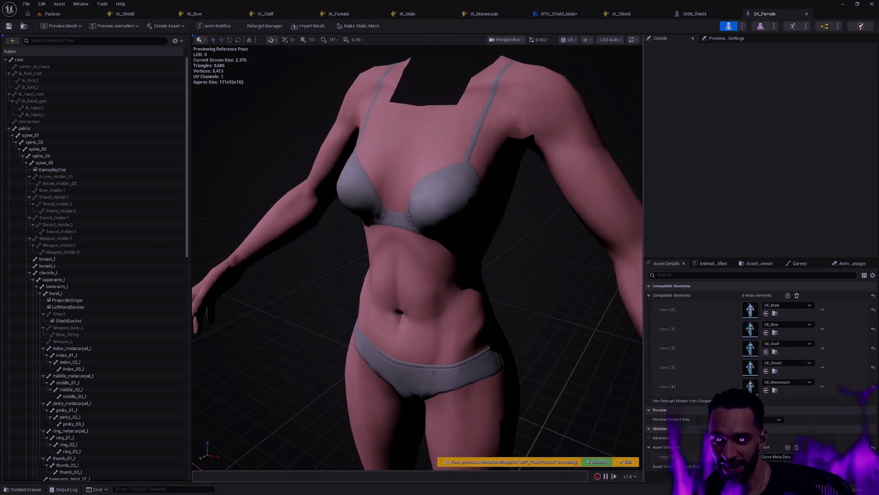
scroll(553, 137, down, 3)
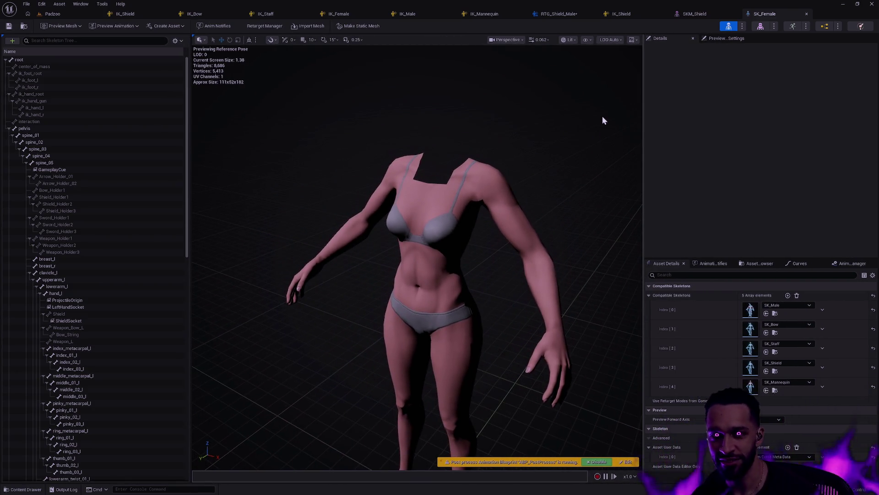
Play the Padzoo level in the editor in fullscreen and start walking the character
click(52, 14)
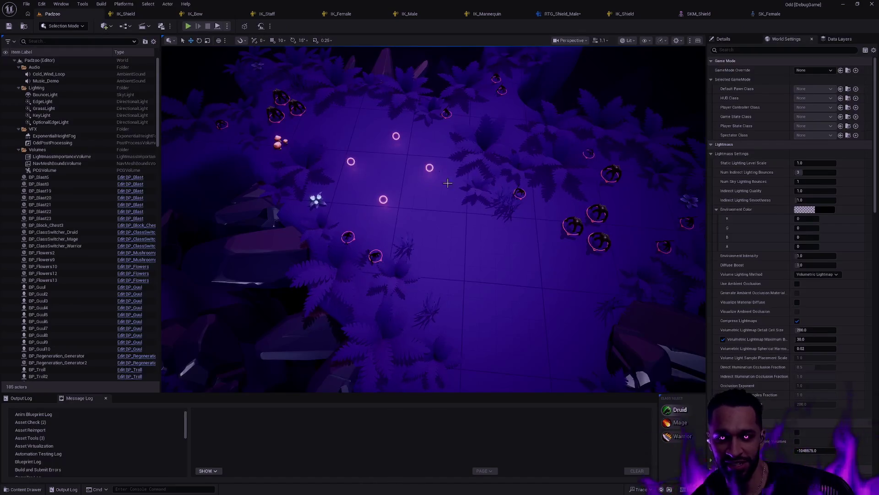
scroll(516, 249, down, 3)
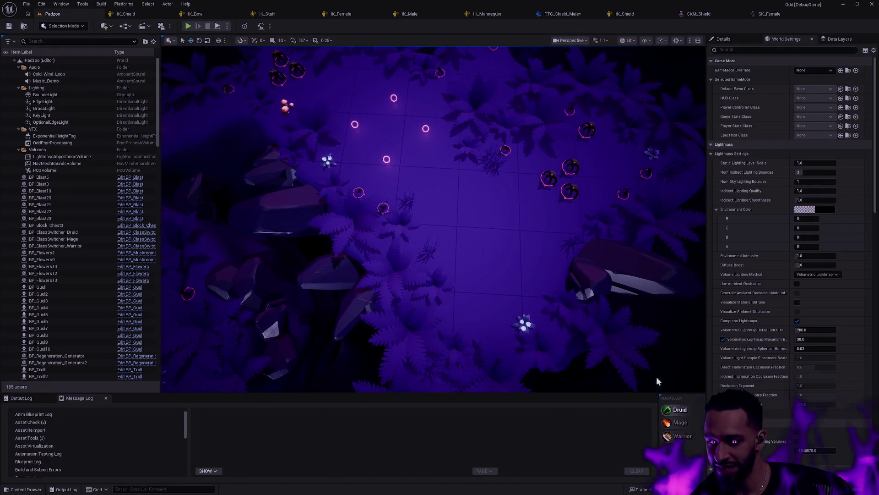
key(alt+p)
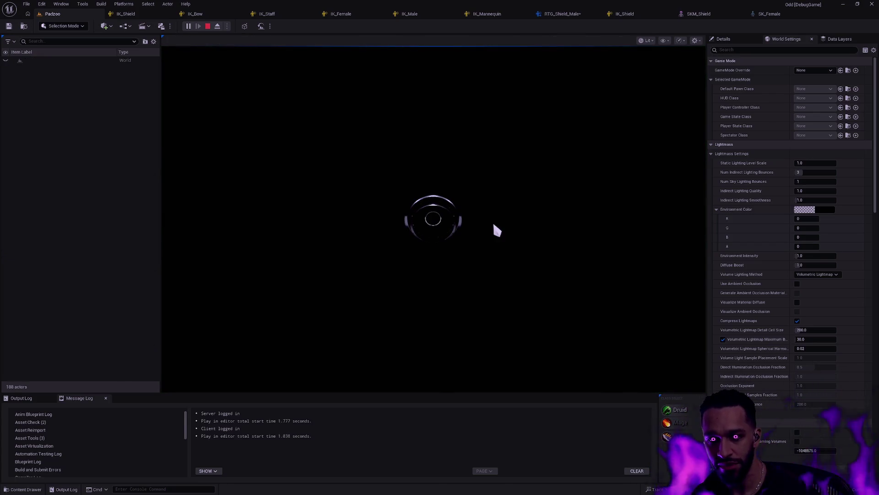
key(F11)
click(497, 224)
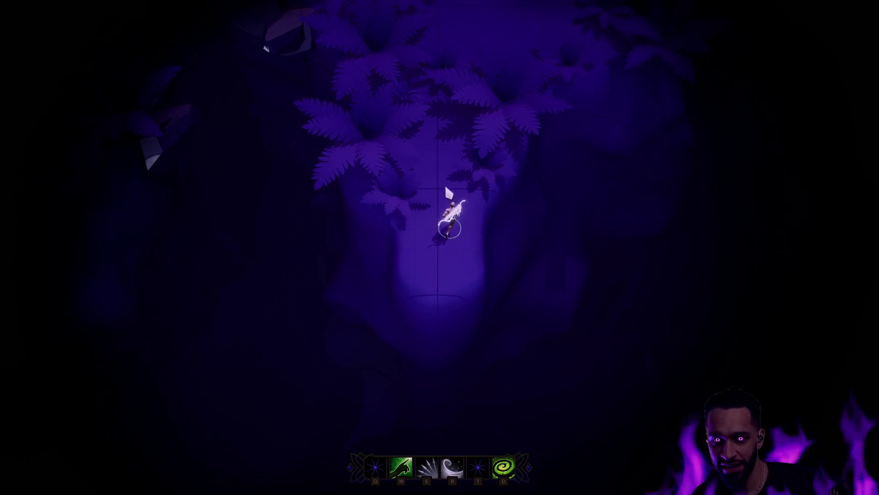
Walk the character north into the enemy room, attack the enemies, and end the session
click(429, 247)
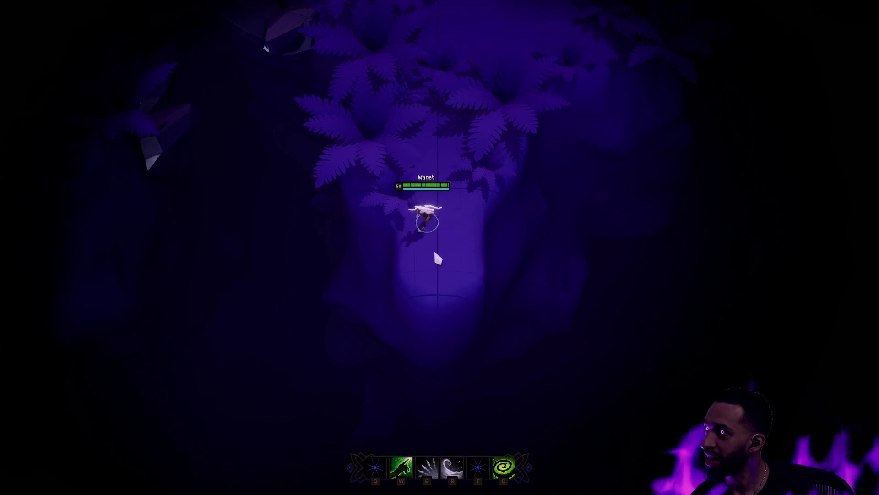
click(447, 243)
click(447, 204)
click(471, 147)
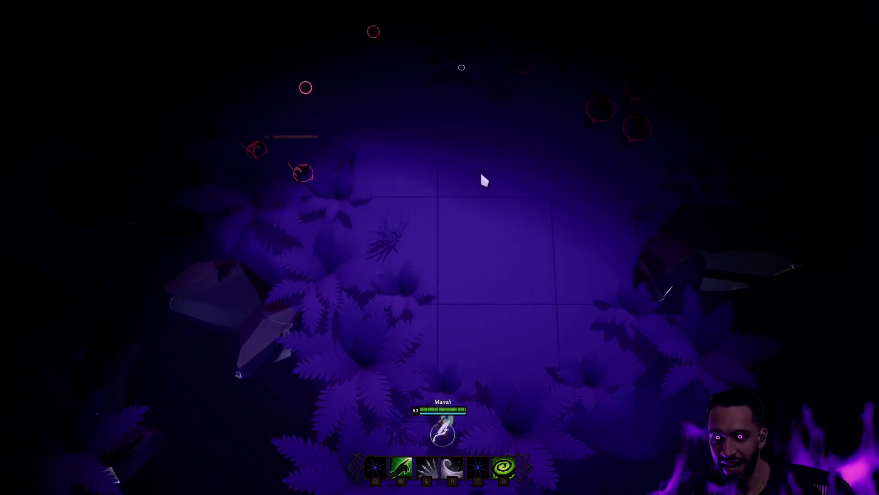
click(447, 222)
click(614, 295)
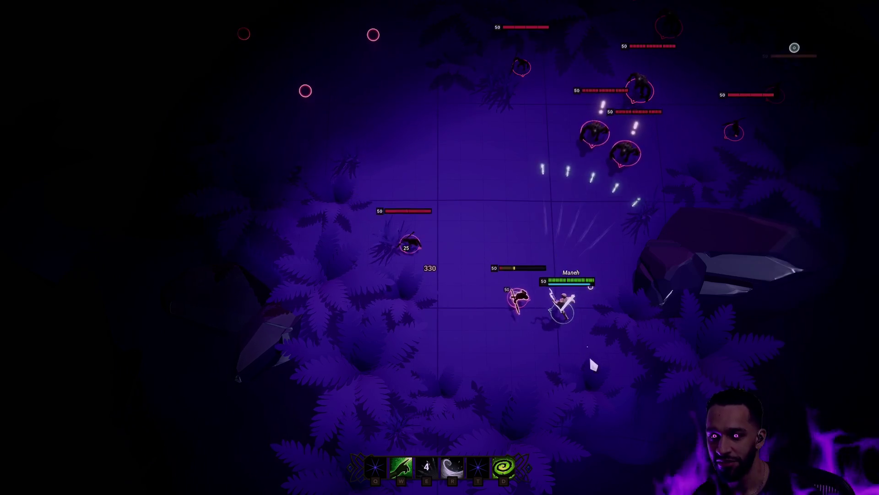
key(Escape)
key(F11)
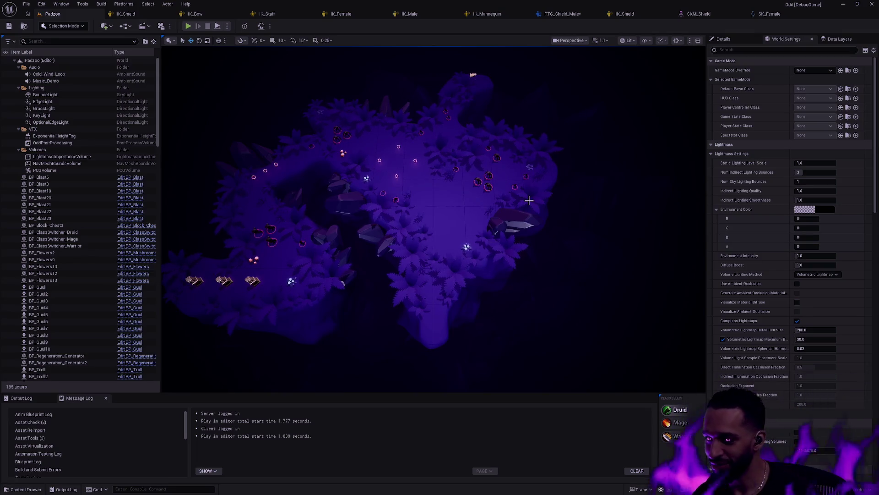
drag(459, 223, 486, 155)
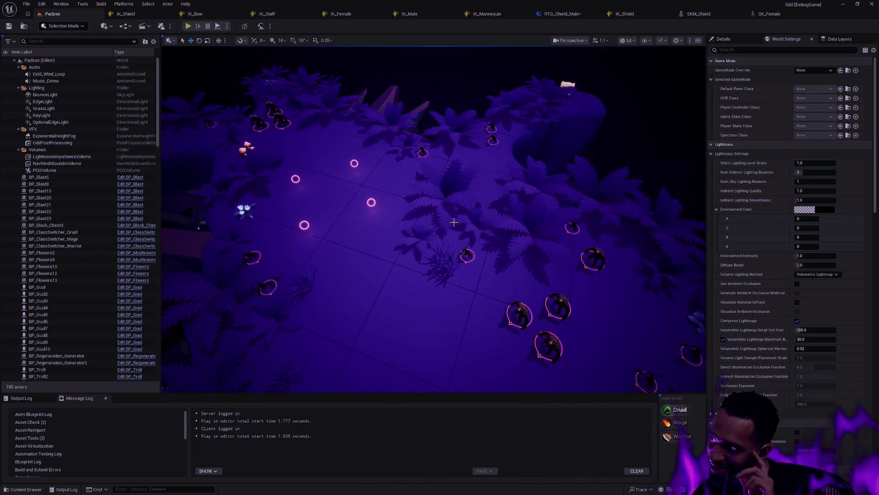
mouse_move(450, 215)
mouse_down()
mouse_move(449, 208)
mouse_move(431, 217)
mouse_up()
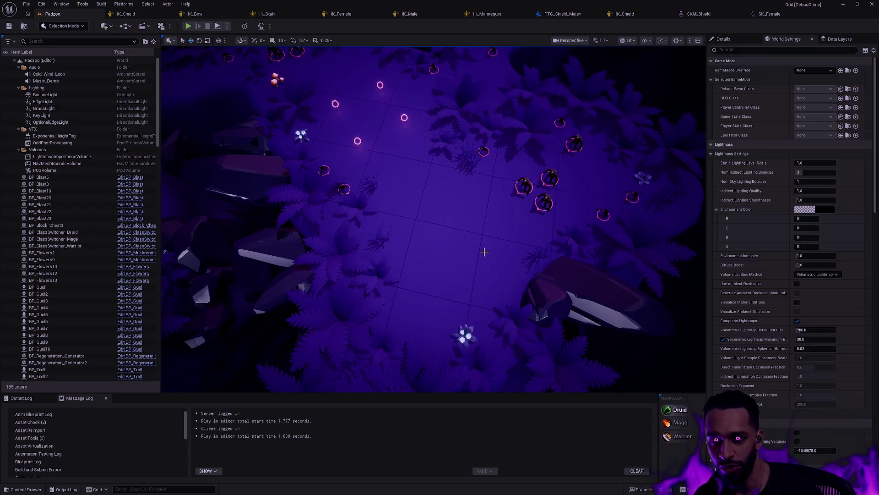
mouse_move(479, 263)
mouse_down()
mouse_move(472, 238)
mouse_move(479, 263)
mouse_up()
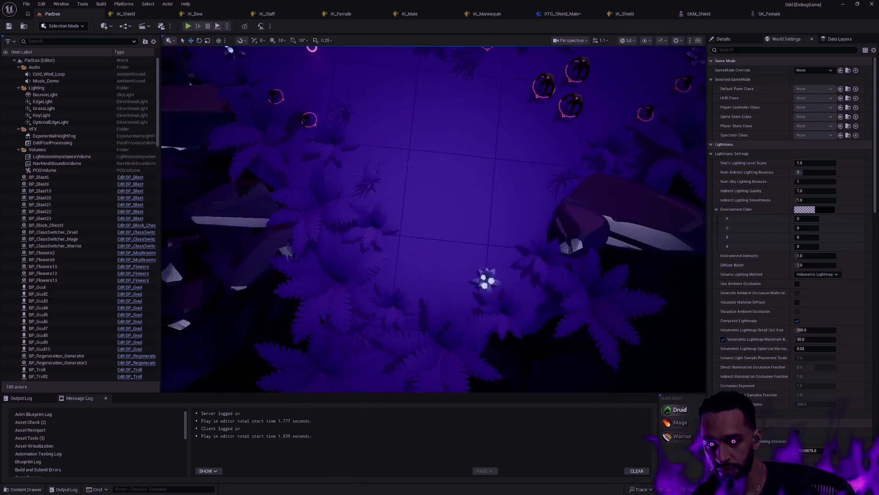
key(shift+F1)
Close the SK_Female and SKM_Shield editor tabs
click(769, 13)
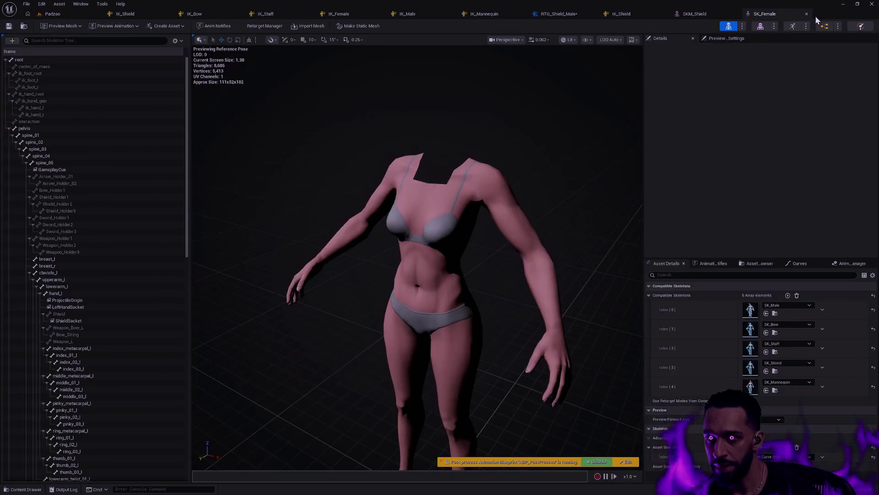
click(806, 15)
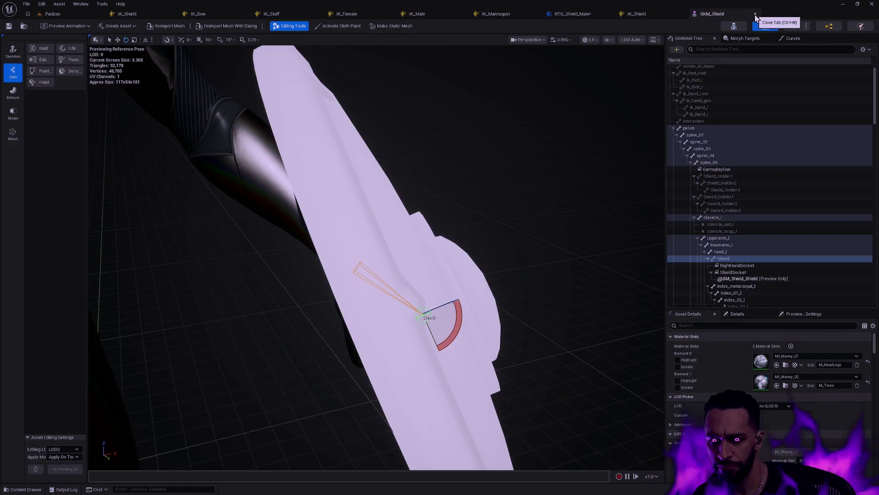
click(755, 14)
In RTG_Shield_Male, search 'idle', preview Shield_Idle_Combat_to_Idle_Seq, and pause it
click(568, 14)
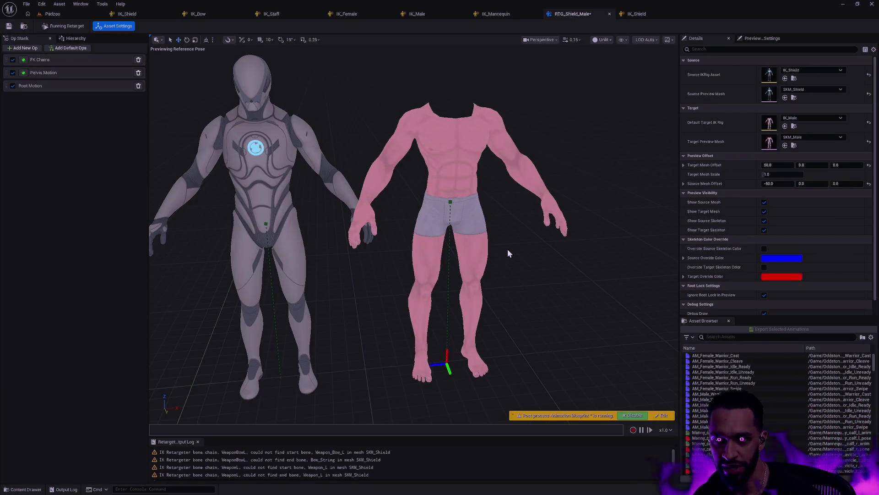
click(735, 337)
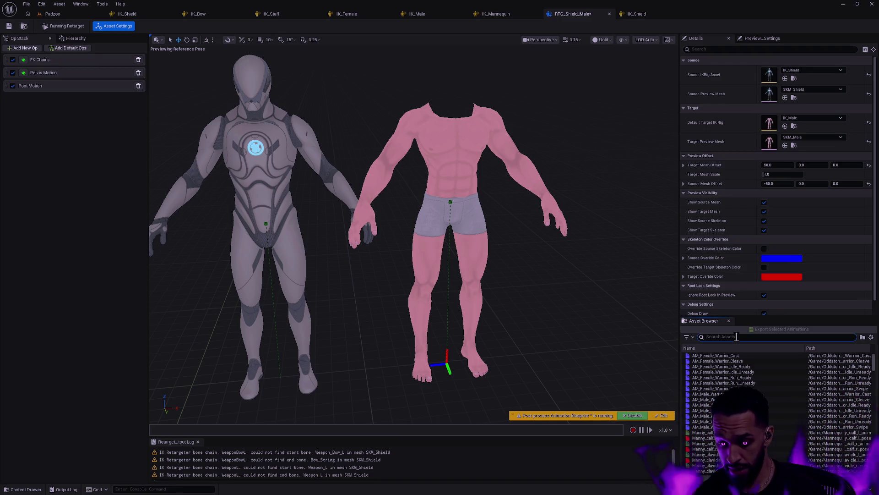
text(shieldidle)
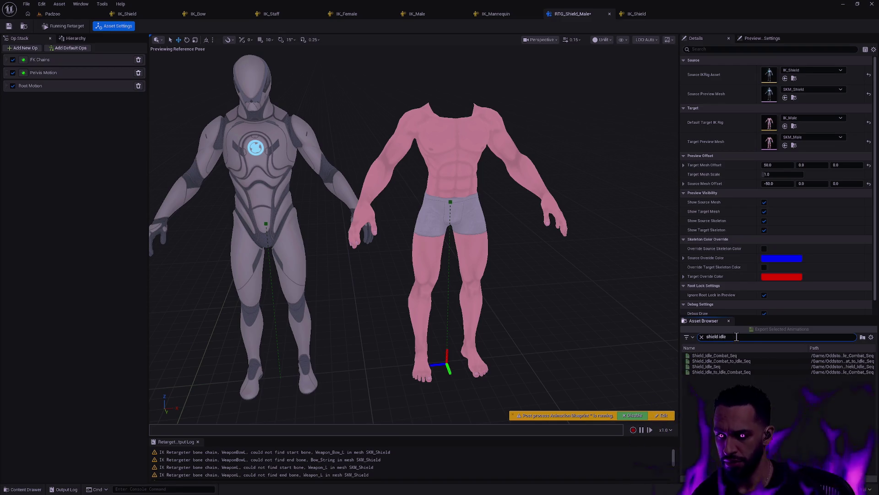
double_click(721, 361)
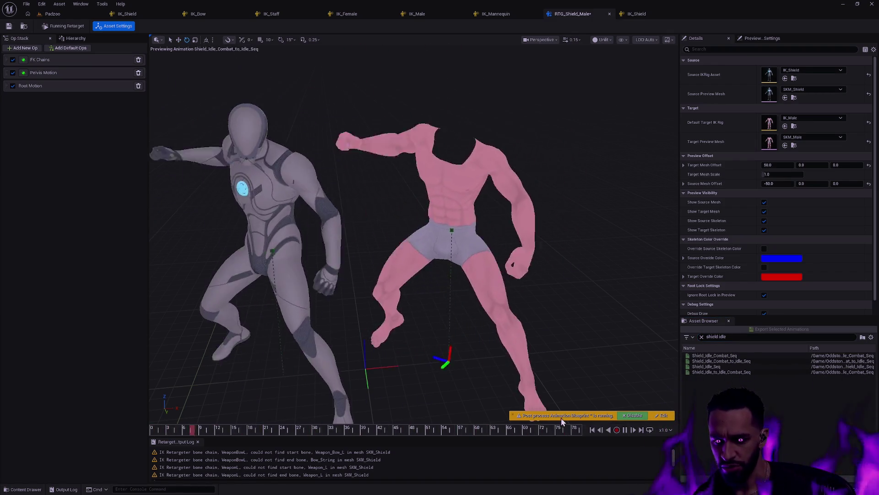
click(617, 430)
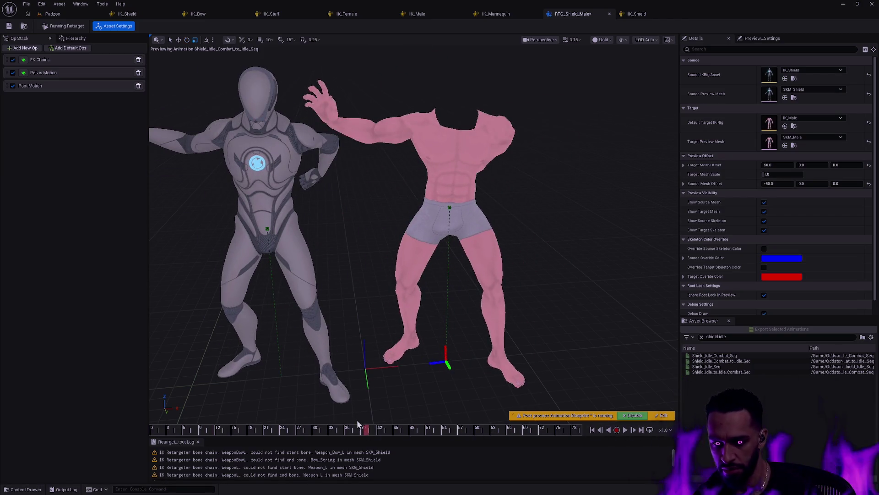
click(610, 39)
click(622, 39)
Show All Hierarchy bones, scrub to frame 6, and select the ik_hand_l bone
mouse_move(651, 86)
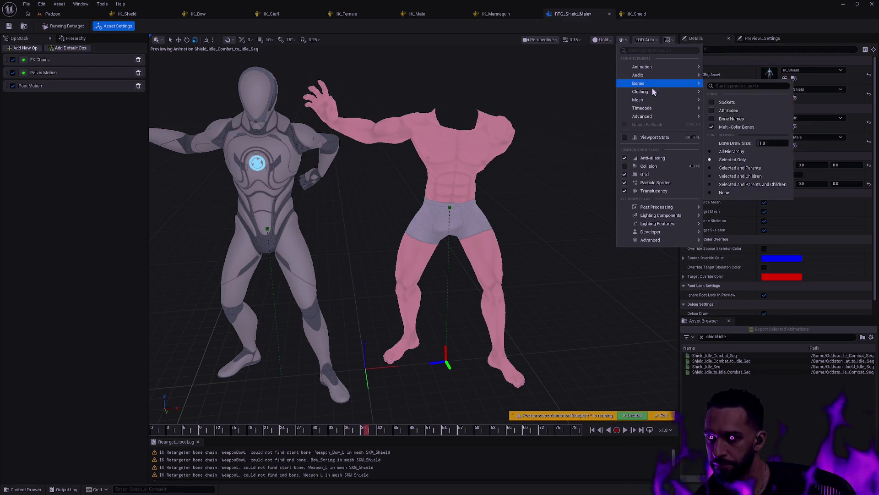
click(742, 152)
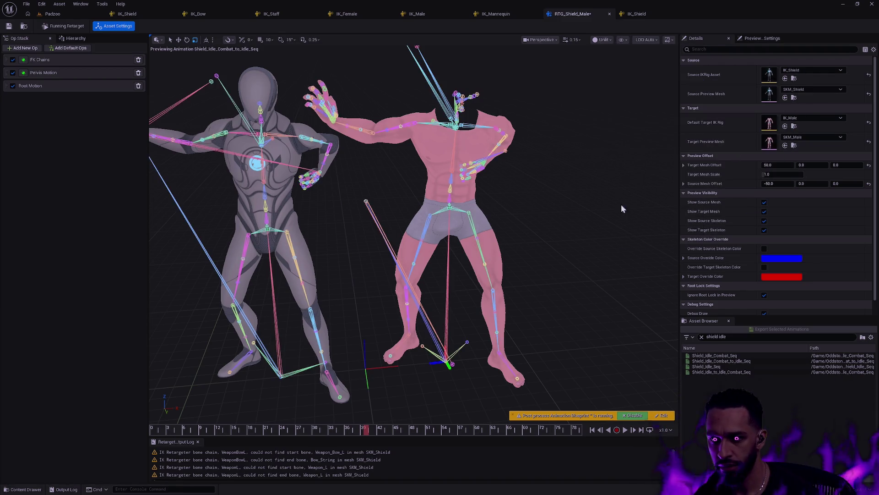
mouse_move(167, 429)
mouse_down()
mouse_move(216, 430)
mouse_move(186, 430)
mouse_up()
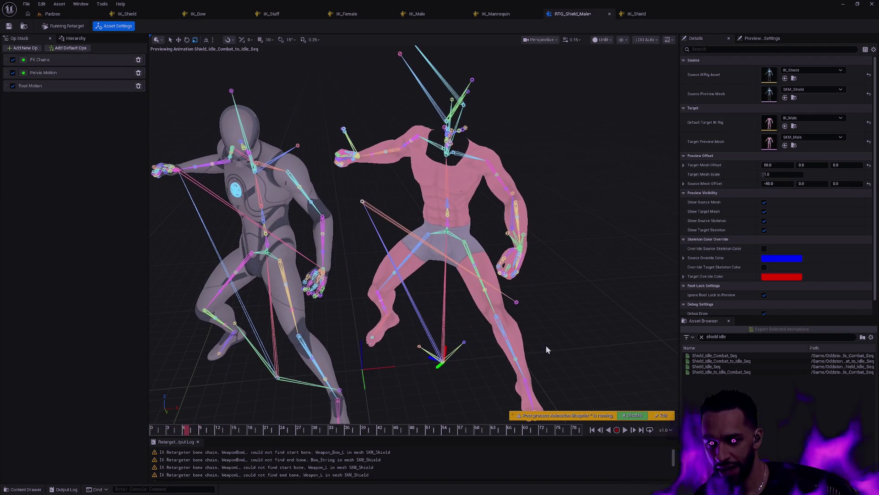
click(517, 302)
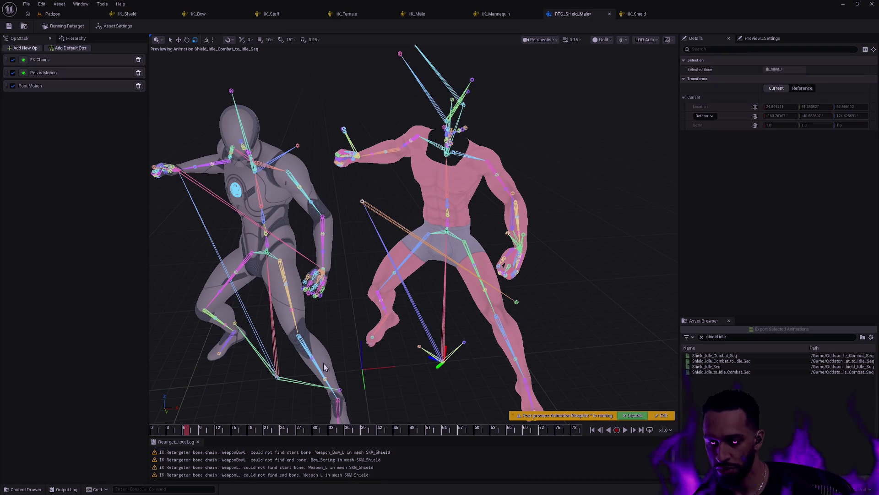
Scrub to about frame 12 and select the Shield bone by the pink character's hand
mouse_move(187, 434)
mouse_down()
mouse_move(153, 431)
mouse_move(399, 428)
mouse_move(481, 418)
mouse_move(419, 399)
mouse_move(328, 395)
mouse_move(441, 387)
mouse_up()
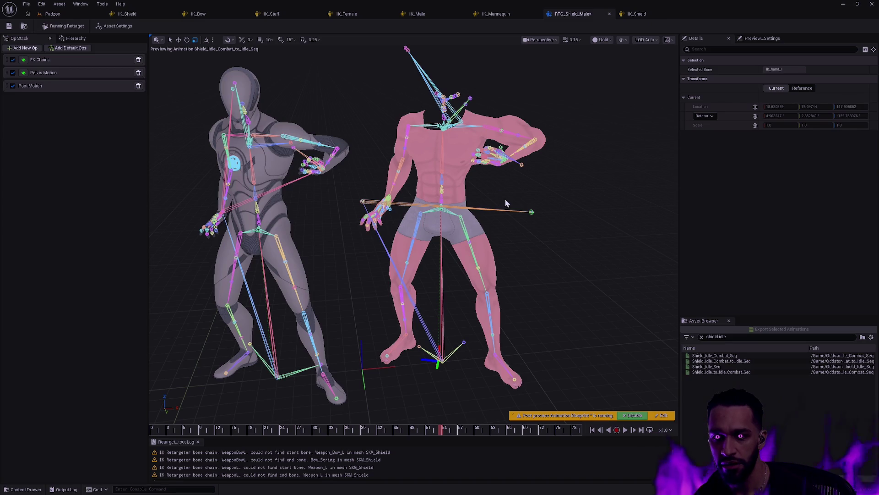
mouse_move(170, 429)
mouse_down()
mouse_move(287, 431)
mouse_move(135, 426)
mouse_up()
mouse_move(458, 328)
mouse_down()
mouse_move(615, 266)
mouse_move(572, 268)
mouse_up()
click(532, 266)
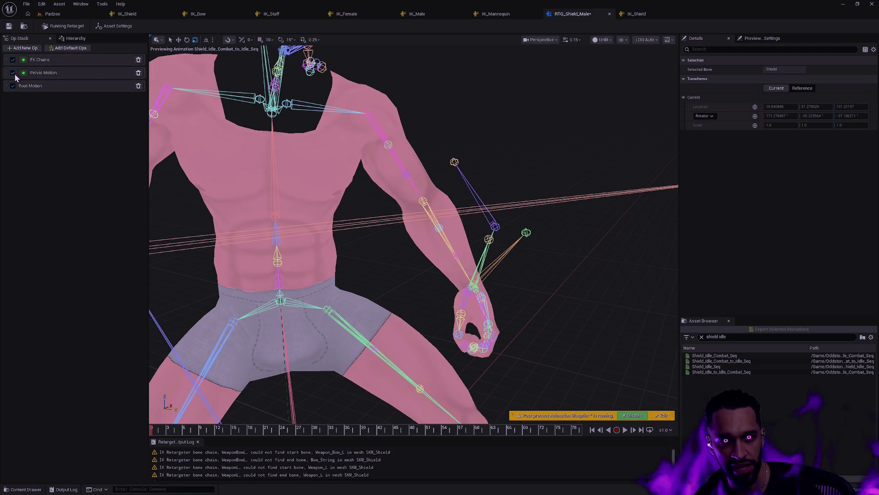
Disable the Pelvis Motion op and inspect the pink target's hand and upper-arm bones up close
click(13, 73)
drag(540, 251, 541, 250)
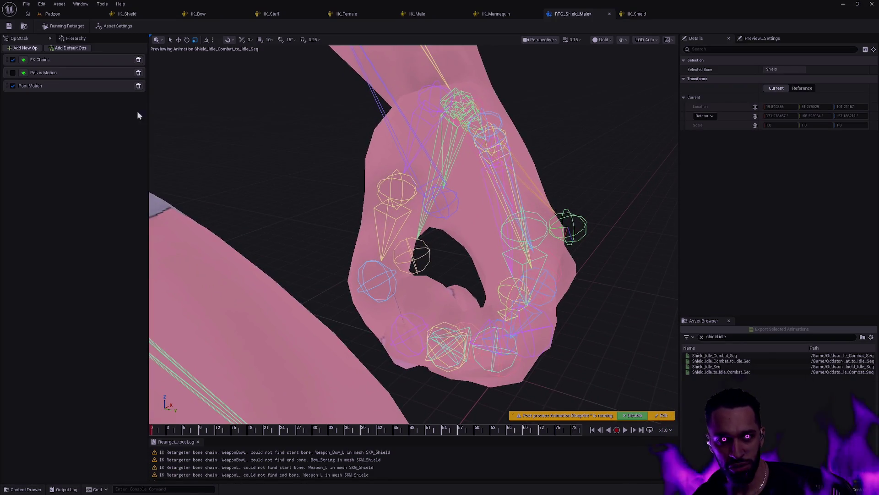
drag(577, 189, 576, 188)
drag(604, 257, 607, 259)
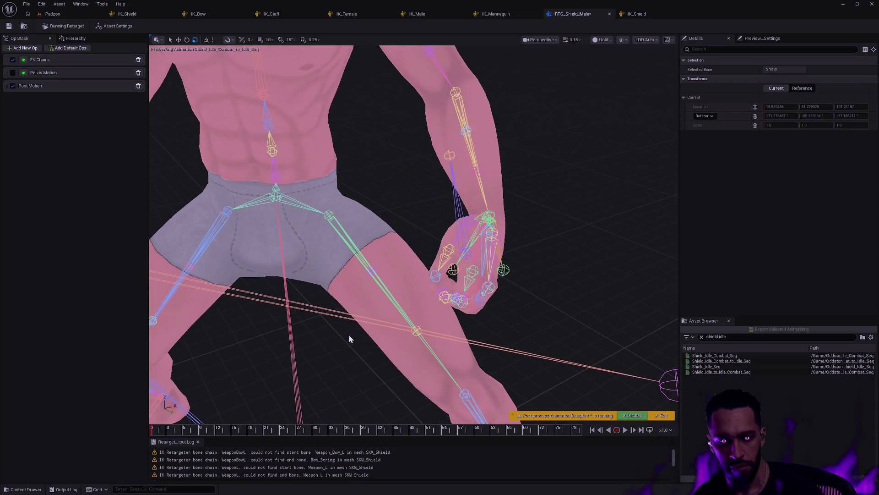
Scrub the shield idle preview through frames 17 and 27 onward, checking the target's pose from several angles
drag(157, 434, 244, 429)
drag(556, 249, 555, 249)
drag(377, 317, 377, 317)
mouse_move(243, 429)
mouse_down()
mouse_move(226, 428)
mouse_move(426, 429)
mouse_move(494, 419)
mouse_move(375, 416)
mouse_move(415, 403)
mouse_up()
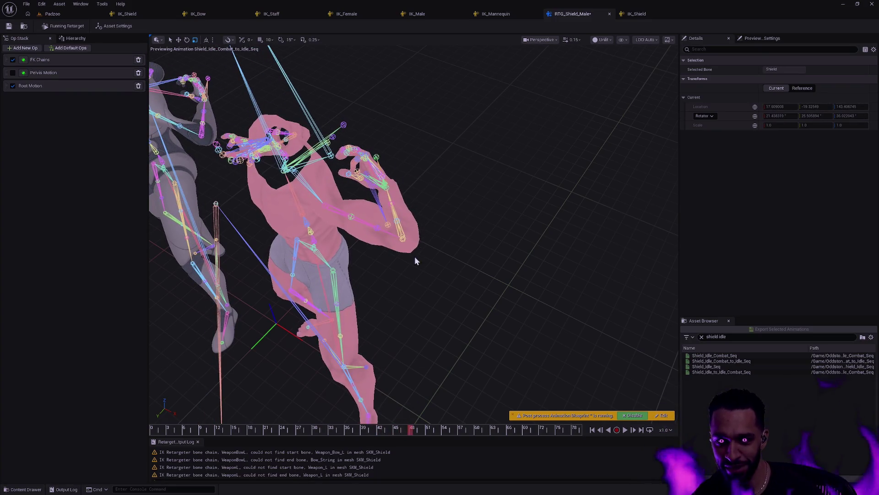
mouse_move(412, 430)
mouse_down()
mouse_move(444, 428)
mouse_move(281, 428)
mouse_move(429, 433)
mouse_up()
click(549, 353)
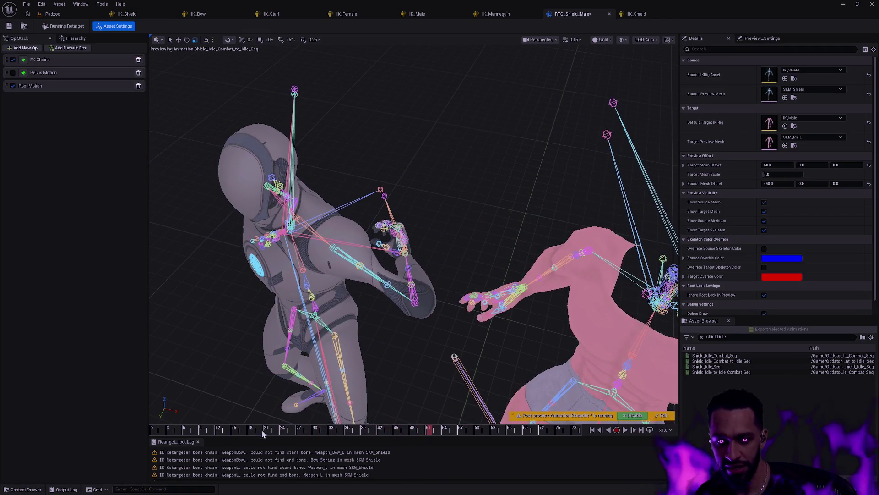
Jump the preview to about frame 28, review the FK Chains and Root Motion ops, then delete every op
click(307, 431)
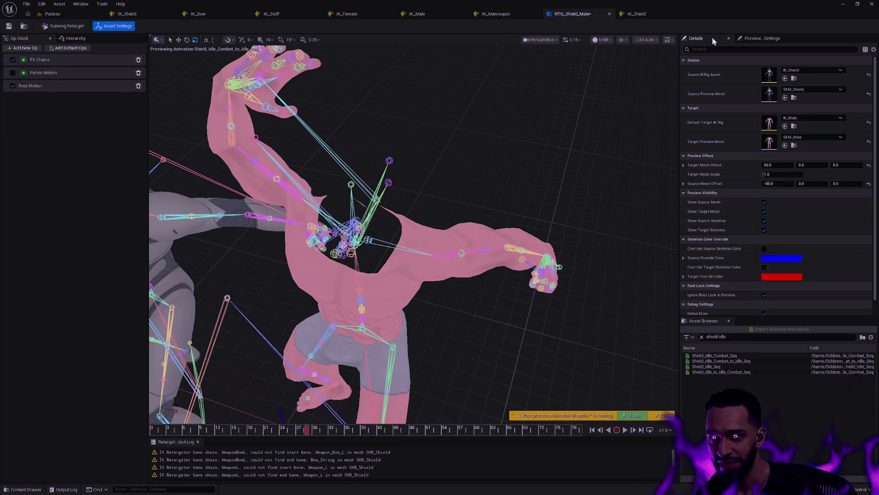
click(44, 61)
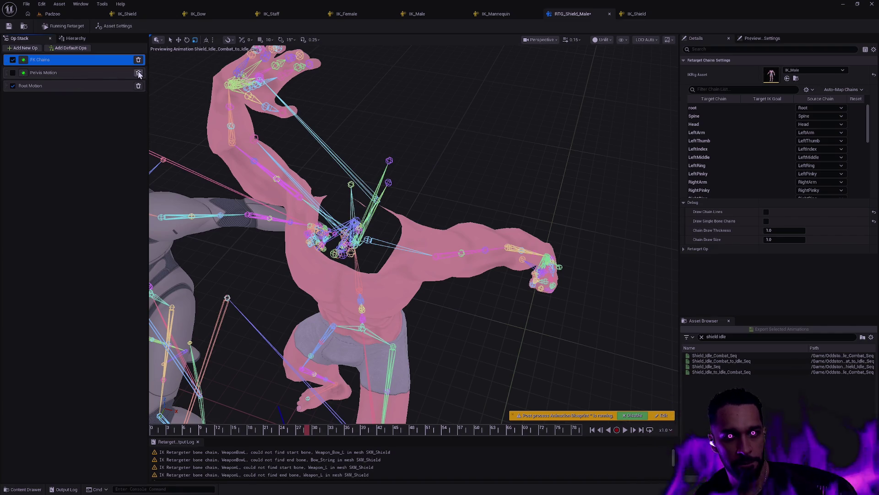
click(102, 87)
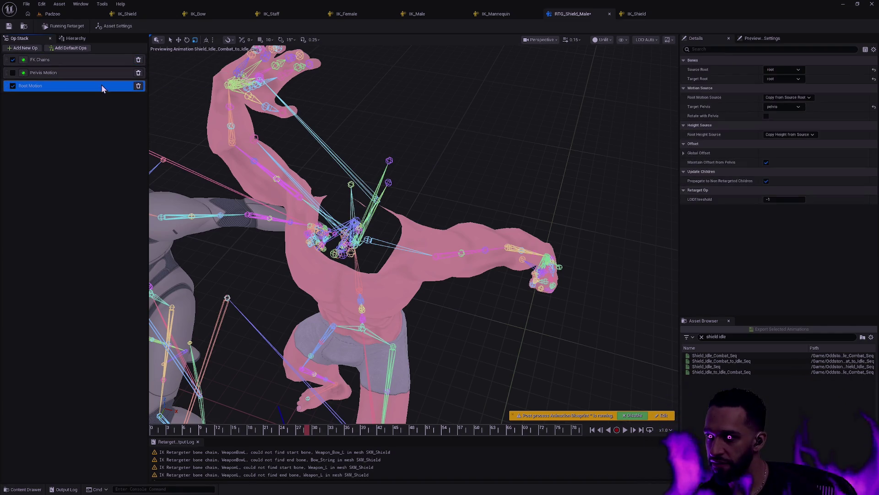
click(140, 61)
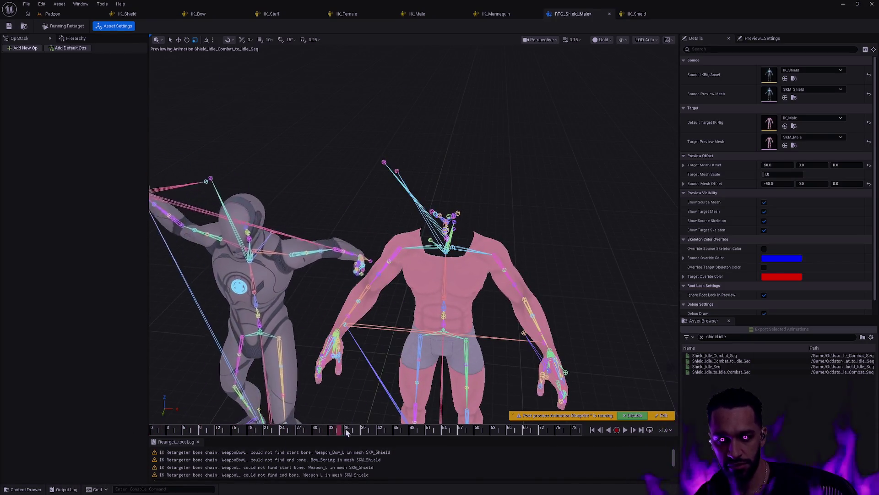
Save RTG_Shield_Male, then select the pink target's left IK hand bone to view its transforms
click(9, 26)
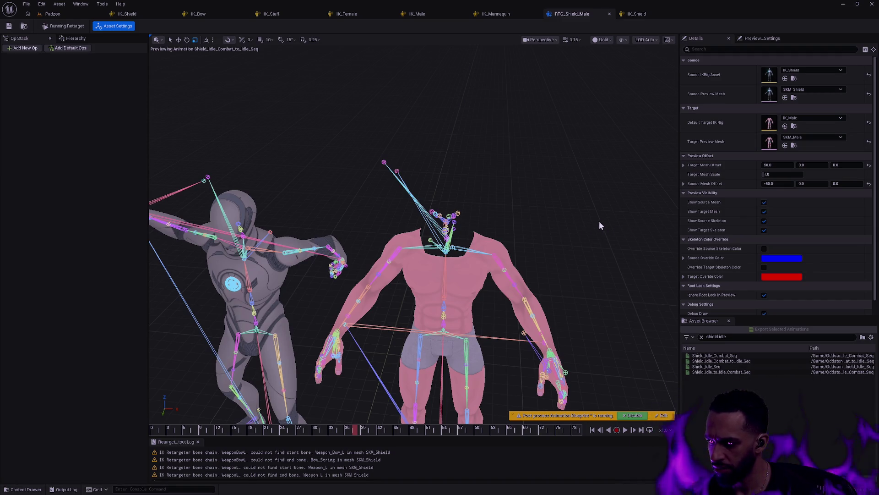
mouse_move(597, 203)
mouse_down()
mouse_move(597, 171)
mouse_move(570, 166)
mouse_move(561, 178)
mouse_up()
scroll(468, 212, down, 3)
click(467, 212)
mouse_move(468, 212)
mouse_down()
mouse_move(486, 197)
mouse_move(501, 207)
mouse_move(476, 202)
mouse_up()
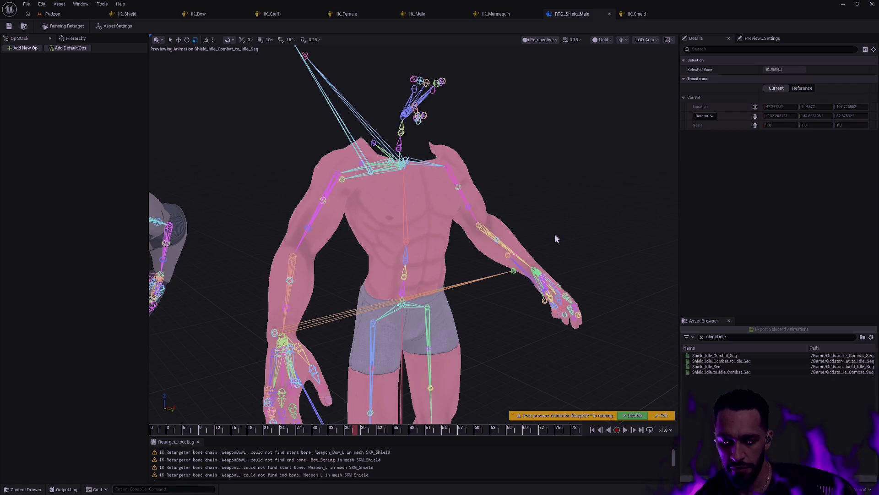
Open the SKM_Male skeletal mesh via asset search, zoom in on it, then switch back to RTG_Shield_Male
key(ctrl+p)
text(SKM_)
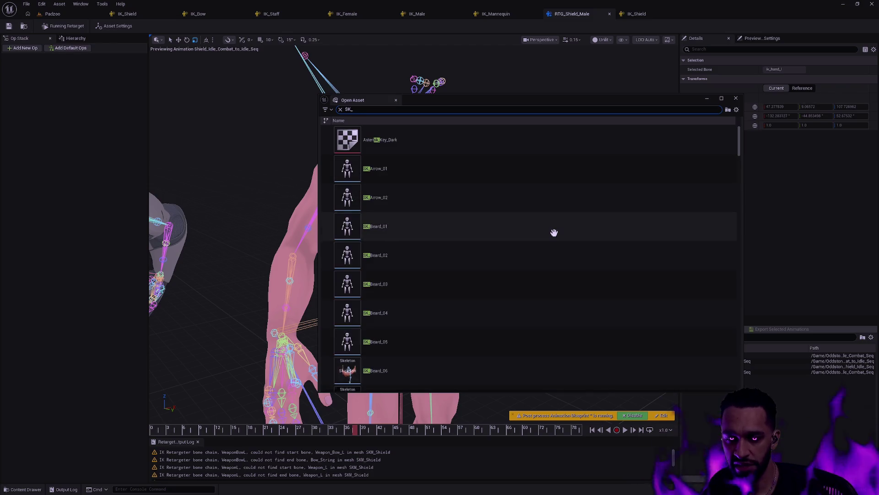
text(Male)
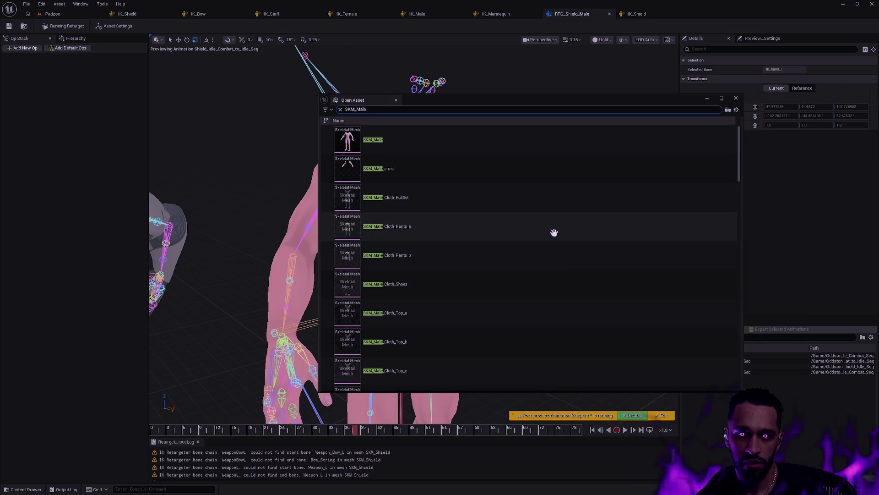
click(419, 145)
key(Return)
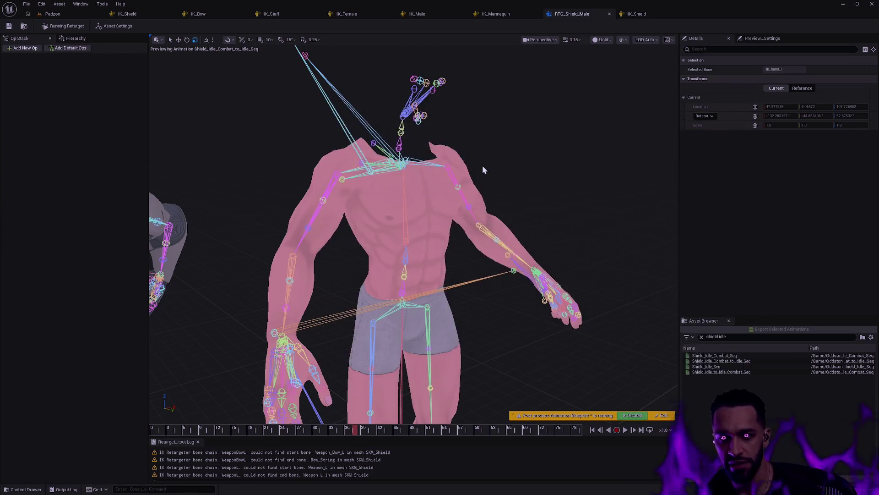
scroll(375, 256, up, 10)
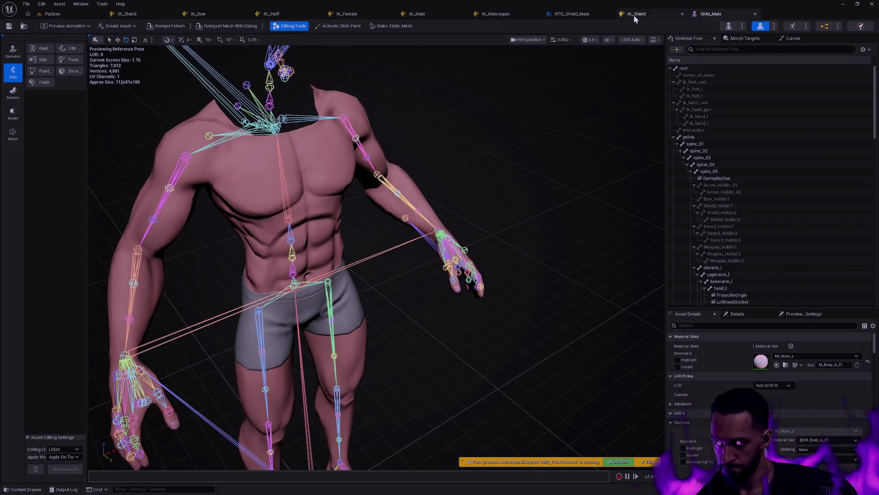
click(572, 15)
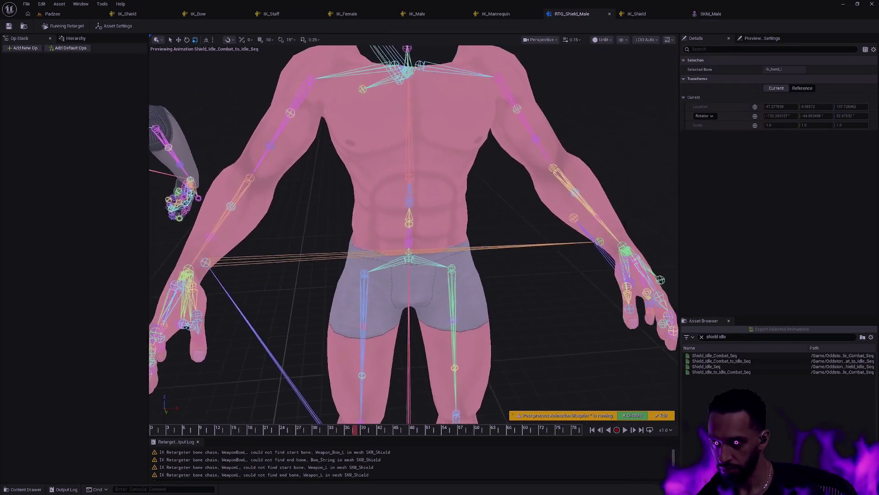
Compare the left arm bone's Reference transform against its Current transform
mouse_move(556, 225)
mouse_down()
mouse_move(555, 201)
mouse_move(541, 224)
mouse_move(541, 206)
mouse_up()
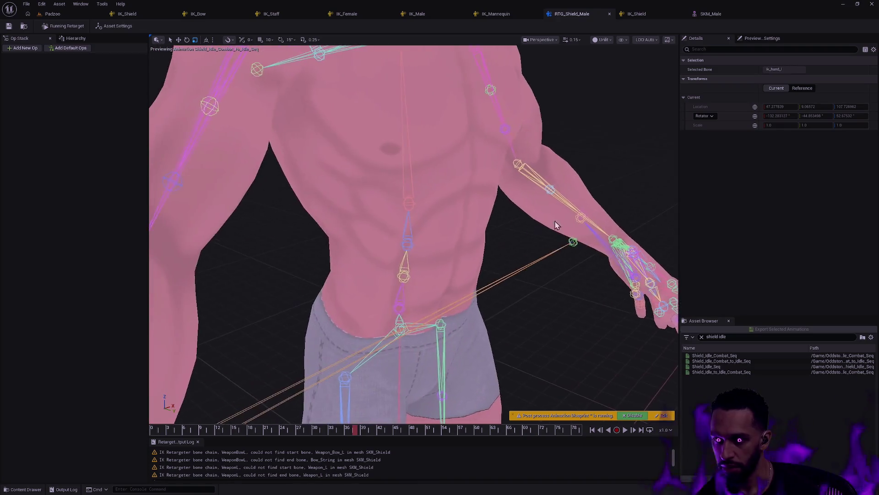
click(802, 87)
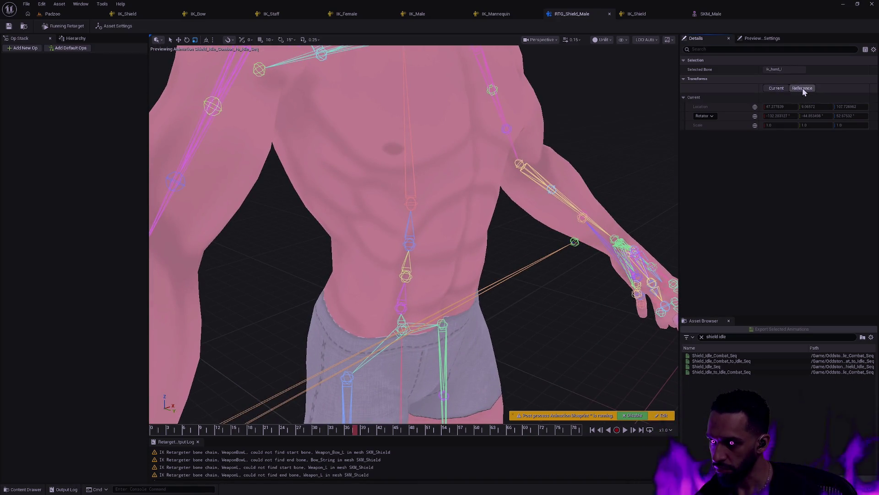
click(782, 88)
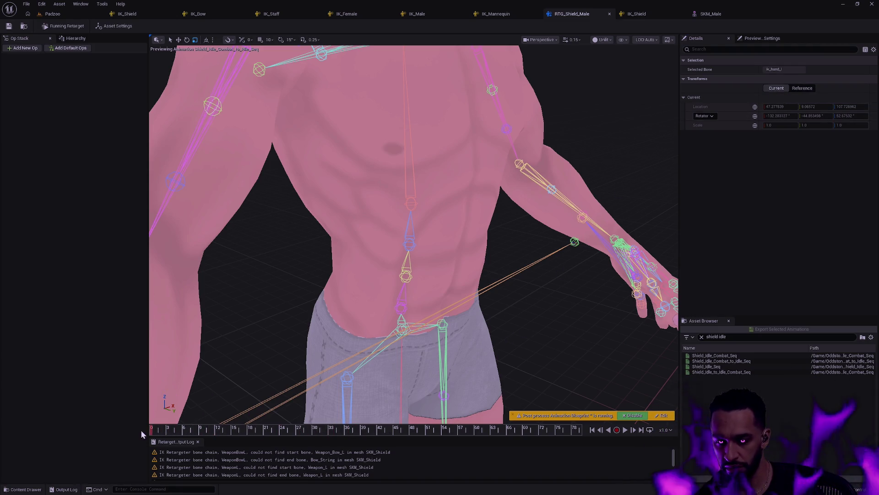
Disable the post-process Animation Blueprint and scrub to frame 40 with both characters in view
drag(507, 320, 550, 320)
scroll(590, 336, down, 5)
drag(548, 354, 504, 346)
click(637, 415)
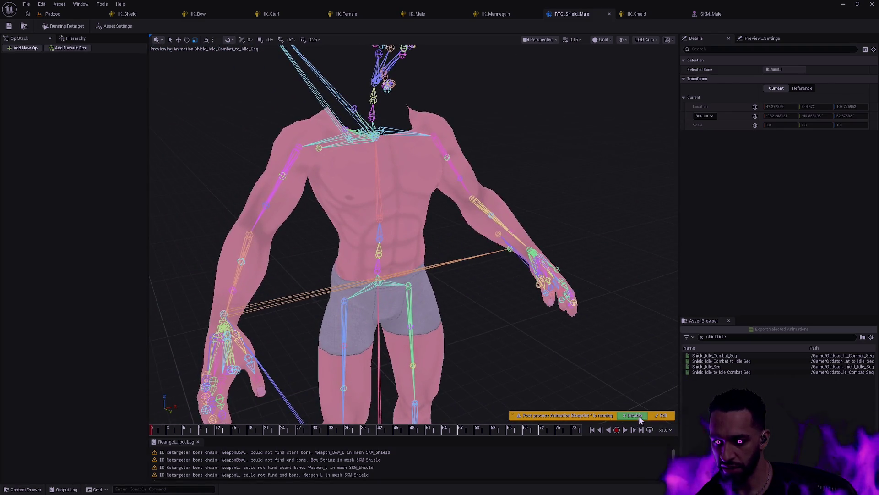
drag(593, 379, 344, 424)
mouse_move(158, 429)
mouse_down()
mouse_move(291, 422)
mouse_move(501, 433)
mouse_move(412, 429)
mouse_move(305, 408)
mouse_move(484, 408)
mouse_move(293, 391)
mouse_move(345, 408)
mouse_up()
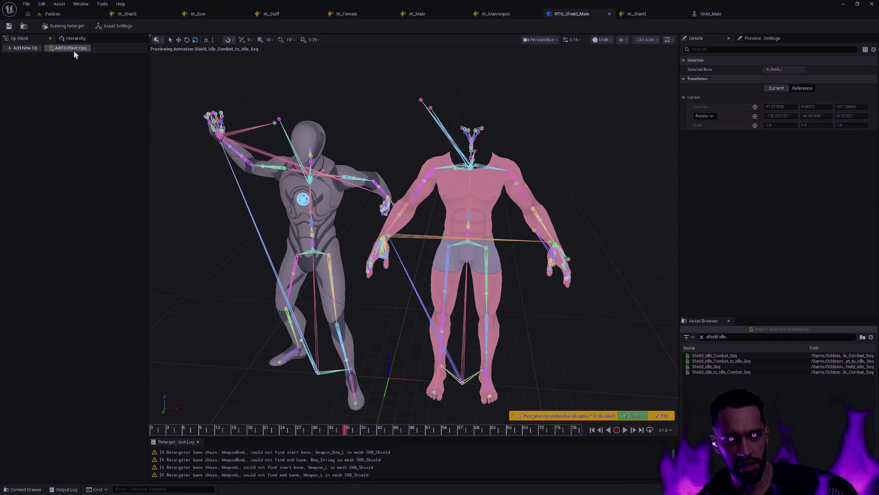
Add an FK Chains op and inspect its chain mapping down to the RightThumb chain
click(20, 51)
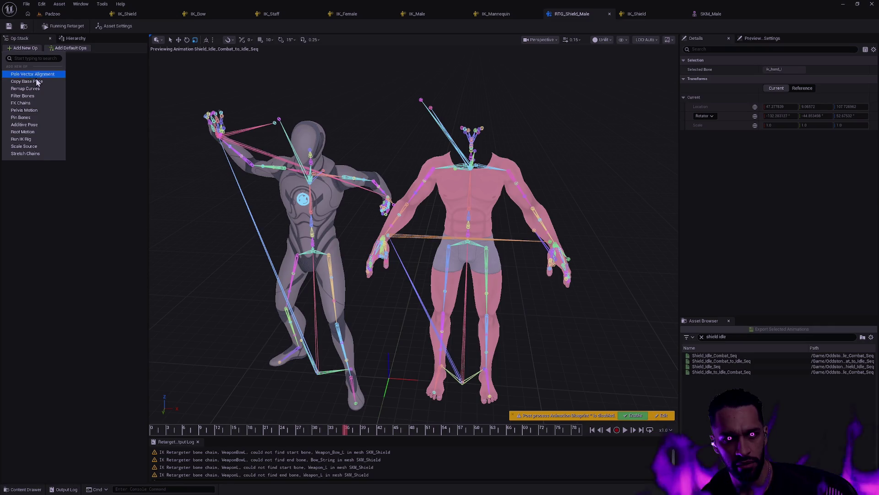
click(35, 105)
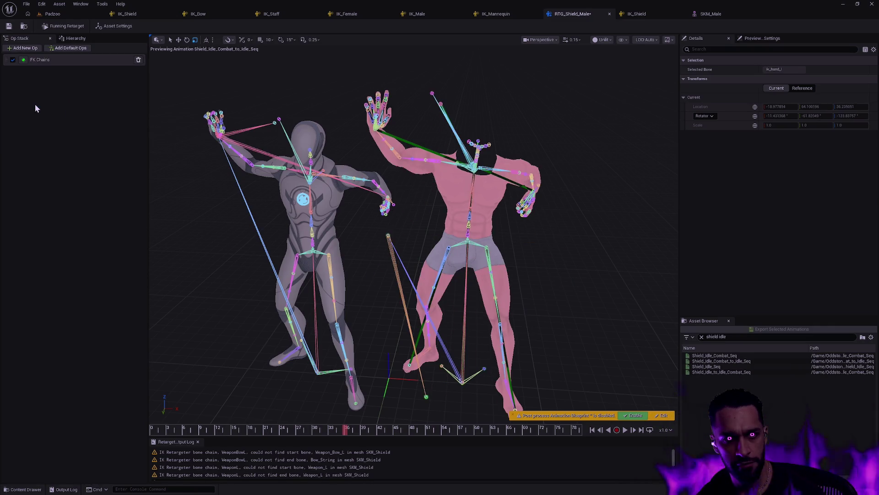
click(68, 61)
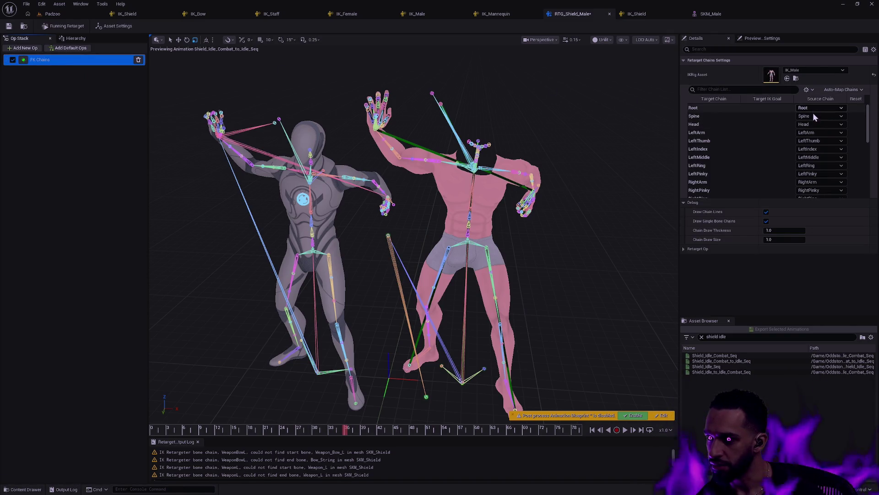
scroll(870, 132, down, 1)
scroll(870, 133, down, 5)
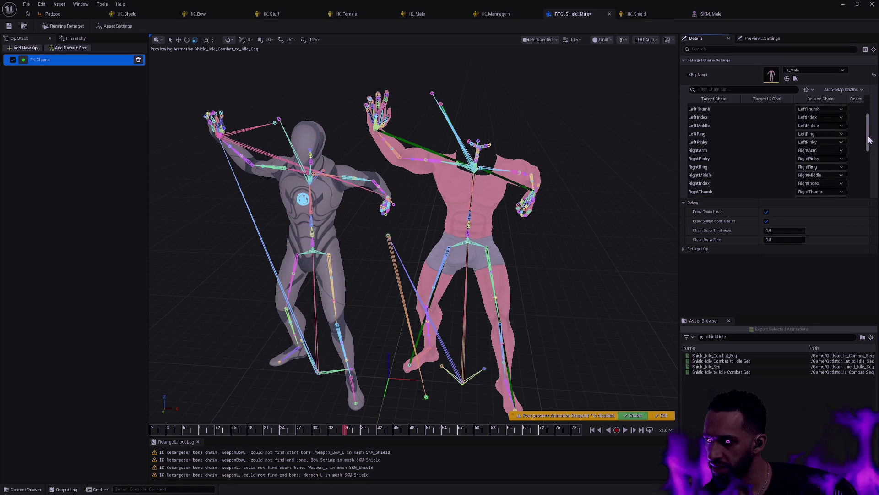
click(861, 147)
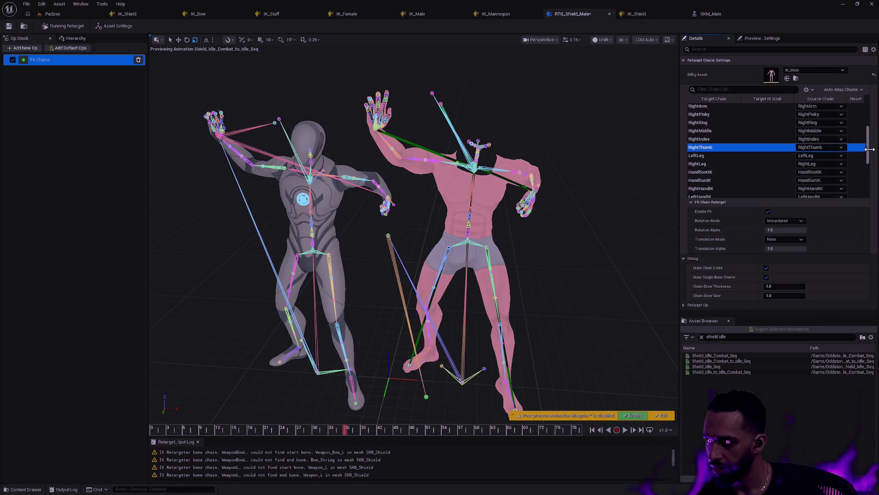
Review the remaining FK chain settings and scrub the preview back near the start
scroll(868, 164, down, 3)
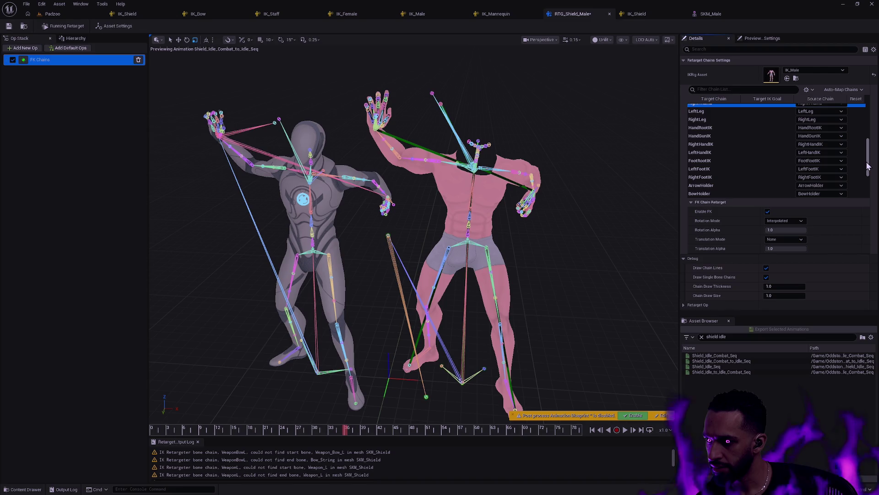
scroll(868, 164, down, 3)
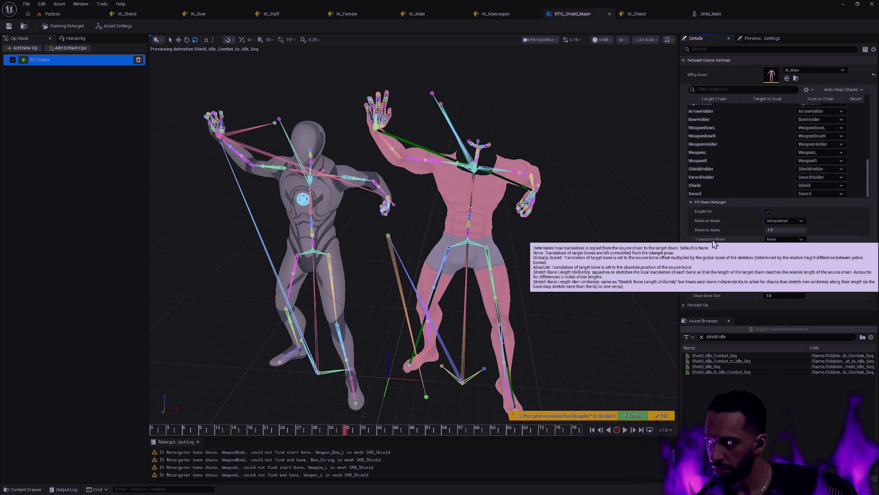
scroll(412, 229, up, 5)
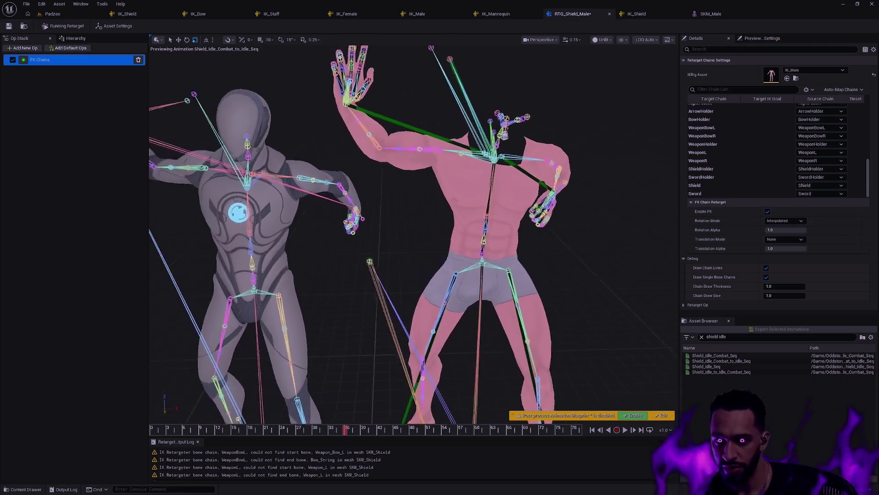
scroll(412, 229, down, 5)
mouse_move(169, 430)
mouse_down()
mouse_move(142, 431)
mouse_move(231, 430)
mouse_move(208, 431)
mouse_move(228, 439)
mouse_move(306, 421)
mouse_up()
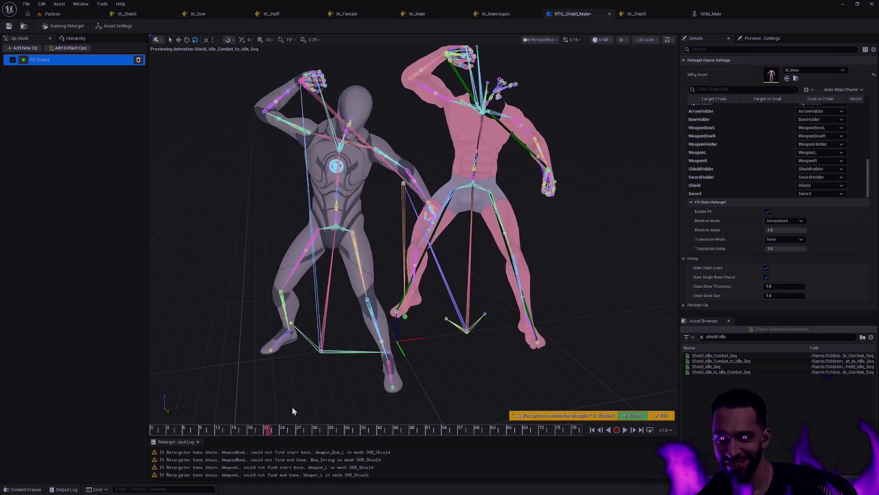
click(56, 108)
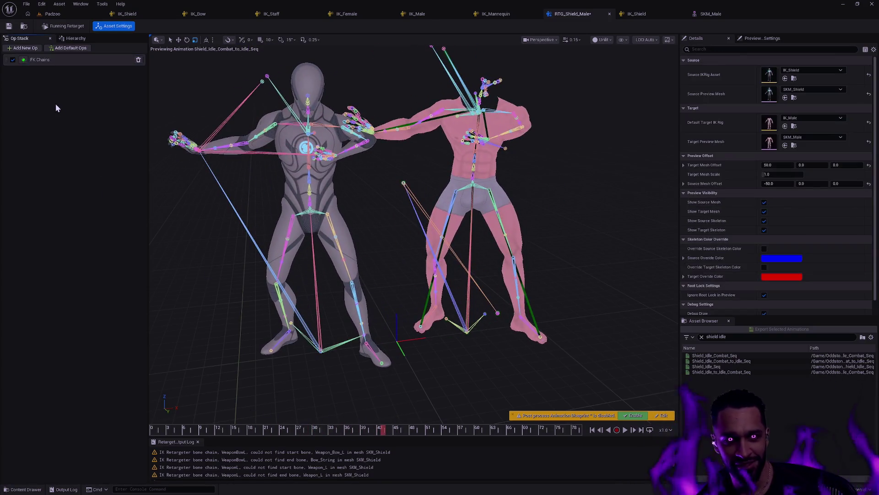
Add a Pelvis Motion op with both source and target pelvis bones set to pelvis
click(35, 48)
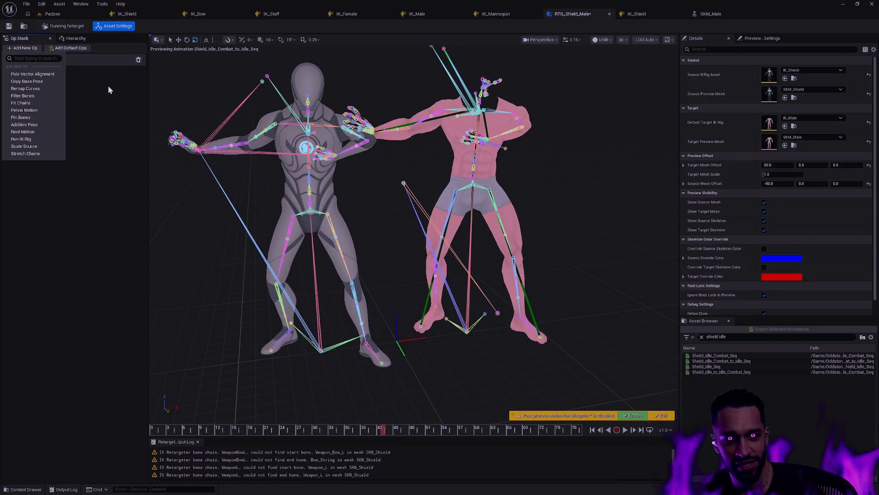
click(38, 109)
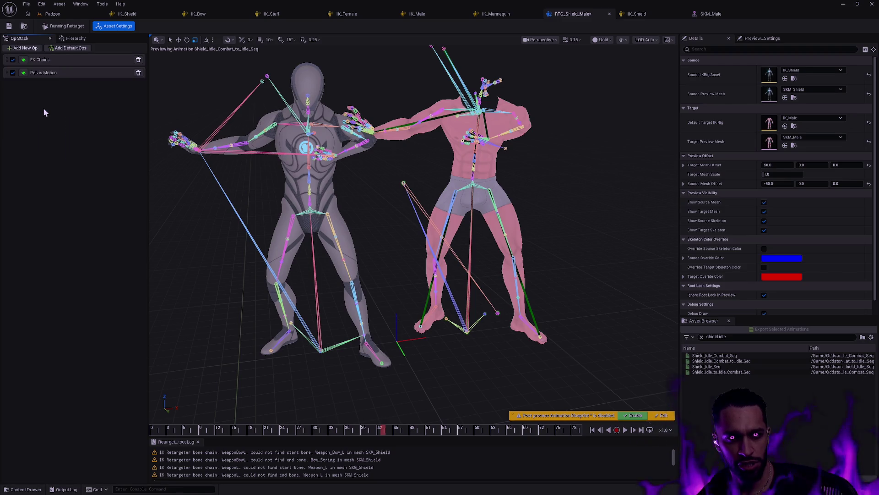
click(59, 71)
click(788, 69)
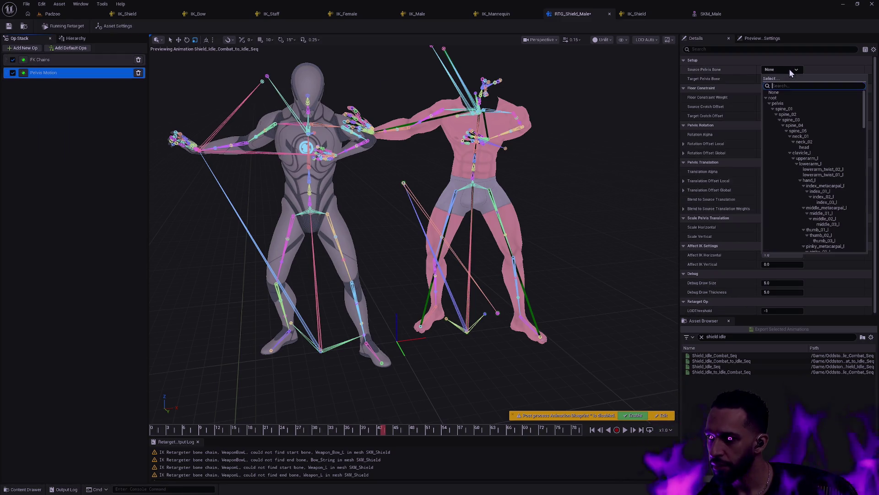
click(780, 83)
click(781, 79)
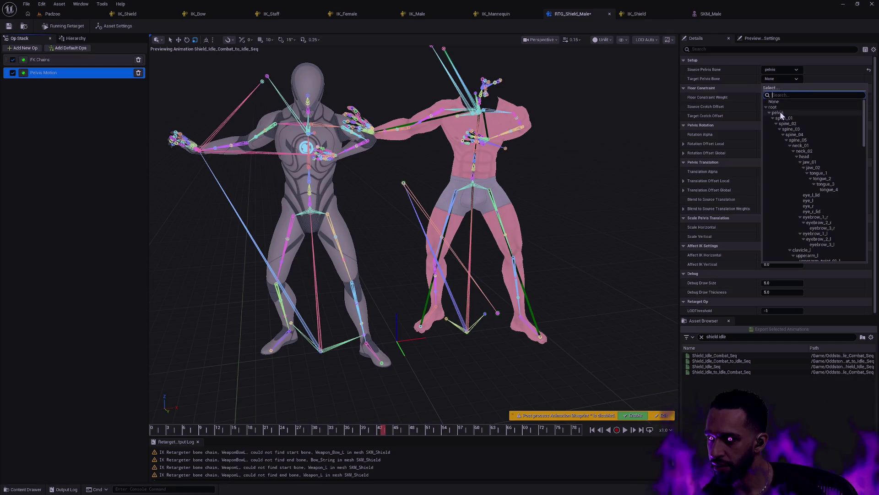
click(781, 94)
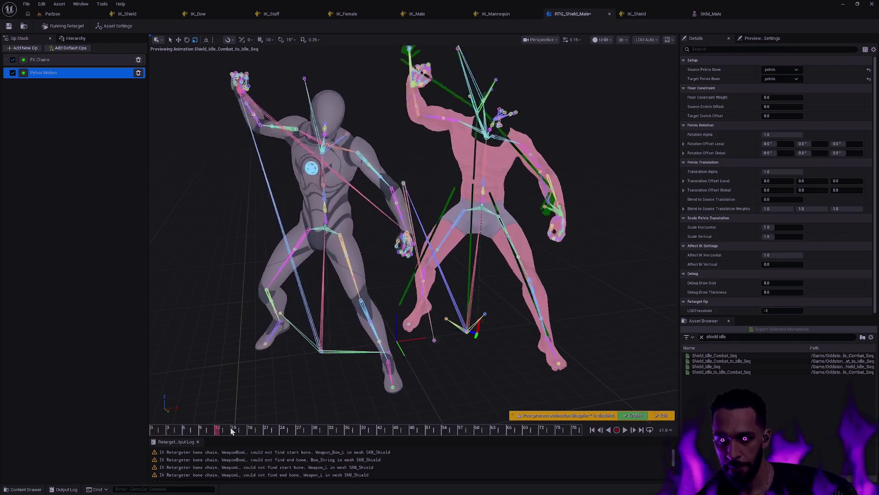
Scrub the animation to check the new pelvis pose, then bring up the add-op list
mouse_move(327, 430)
mouse_down()
mouse_move(216, 430)
mouse_move(421, 429)
mouse_move(224, 408)
mouse_move(384, 408)
mouse_move(224, 399)
mouse_up()
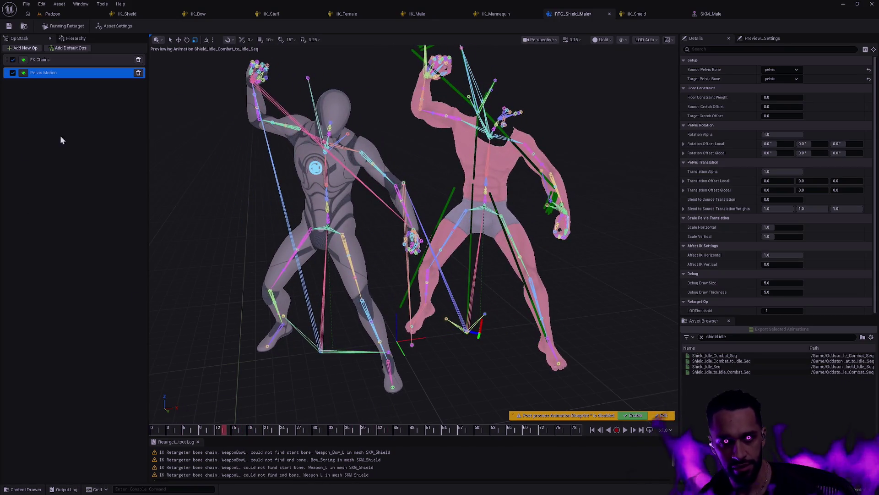
click(114, 26)
click(23, 48)
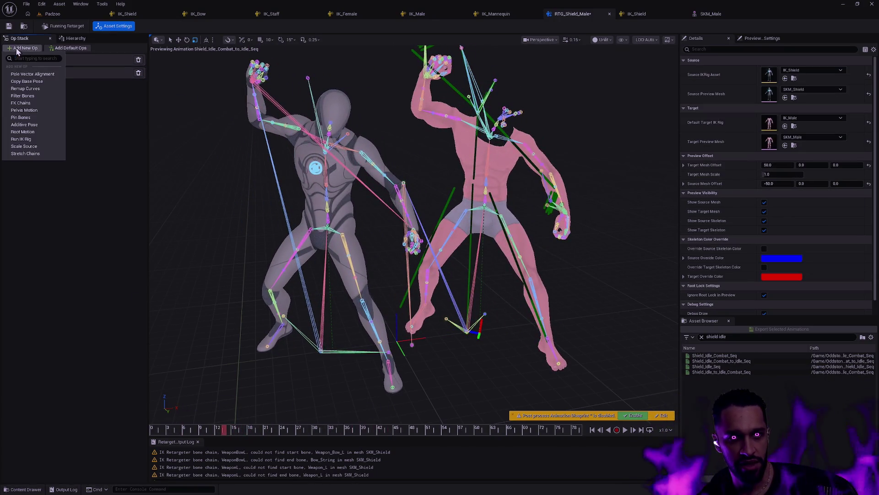
Add a Root Motion op with root as target root and pelvis as target pelvis, then preview it
click(36, 131)
click(57, 88)
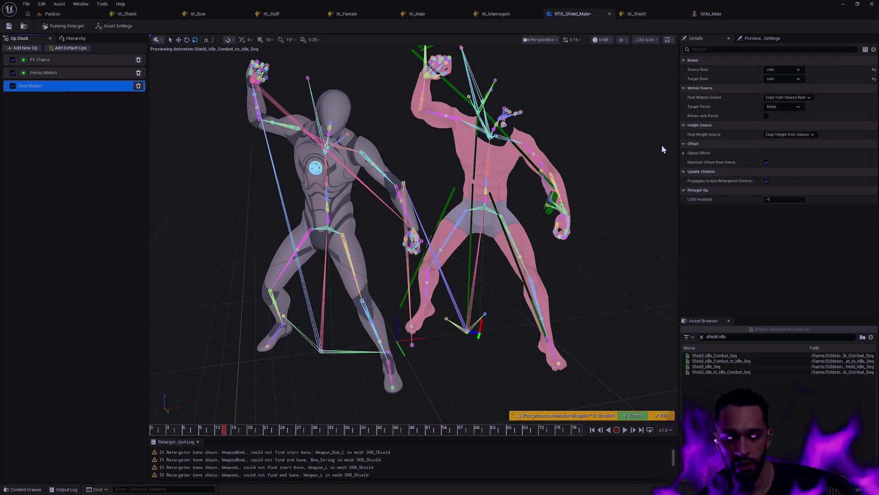
click(770, 79)
click(787, 70)
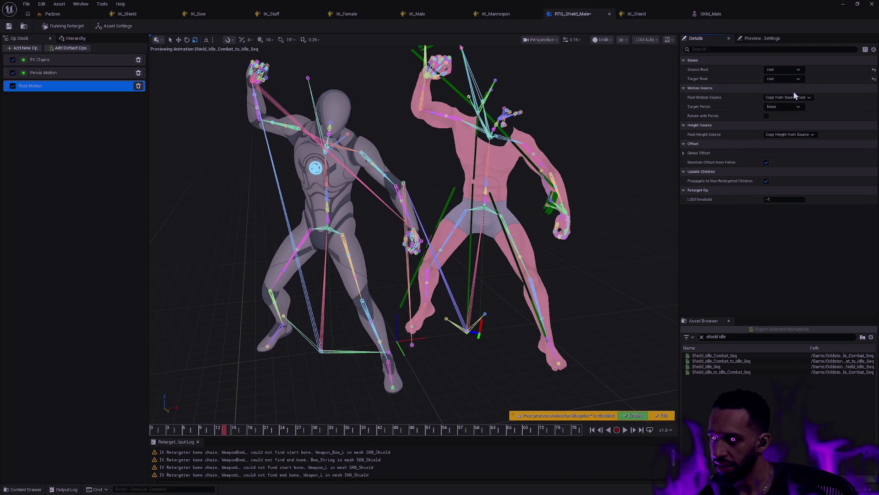
mouse_move(709, 120)
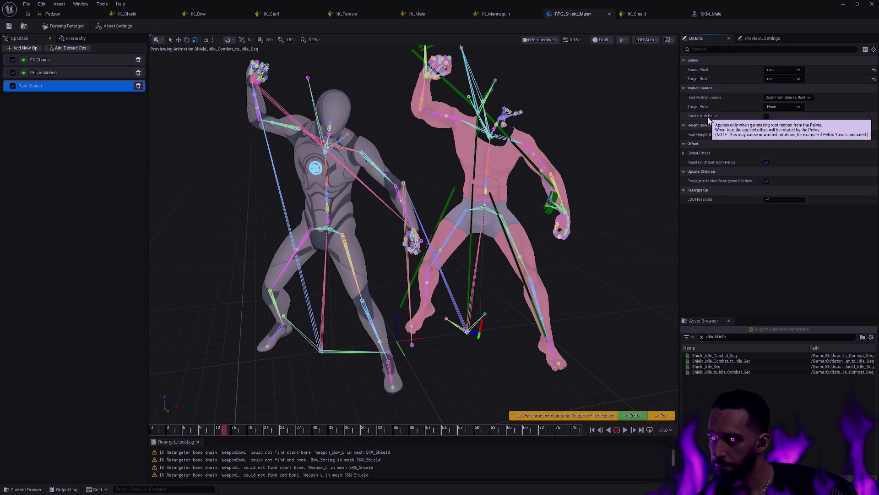
click(790, 108)
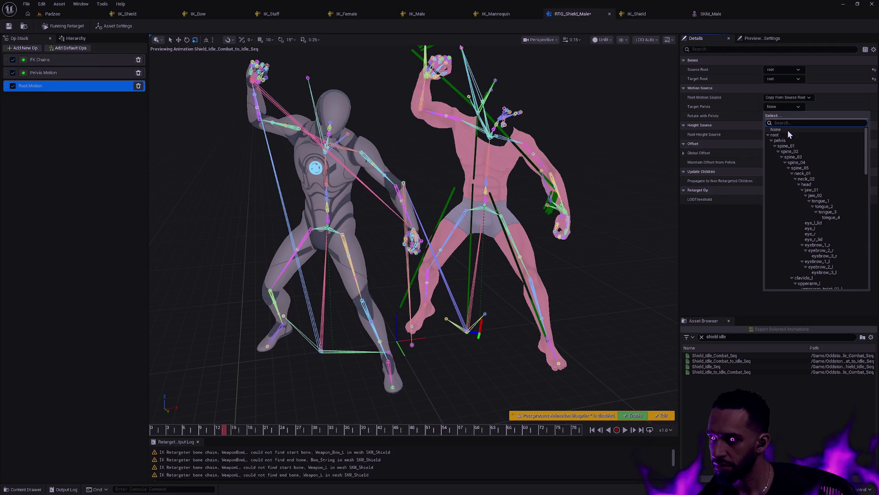
click(782, 141)
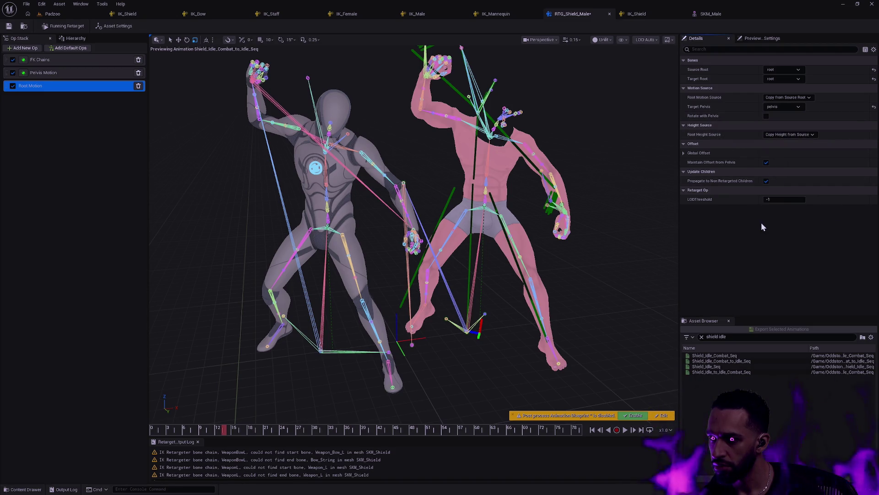
mouse_move(208, 429)
mouse_down()
mouse_move(167, 430)
mouse_move(432, 426)
mouse_move(278, 421)
mouse_move(298, 427)
mouse_up()
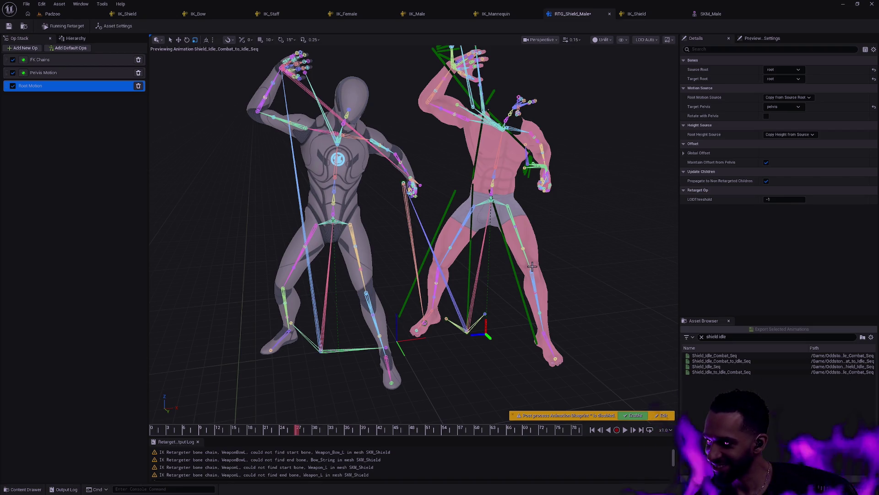
Zoom in on the pink target's hand, scrub back a few frames, and select the Weapon_L bone
scroll(569, 239, up, 6)
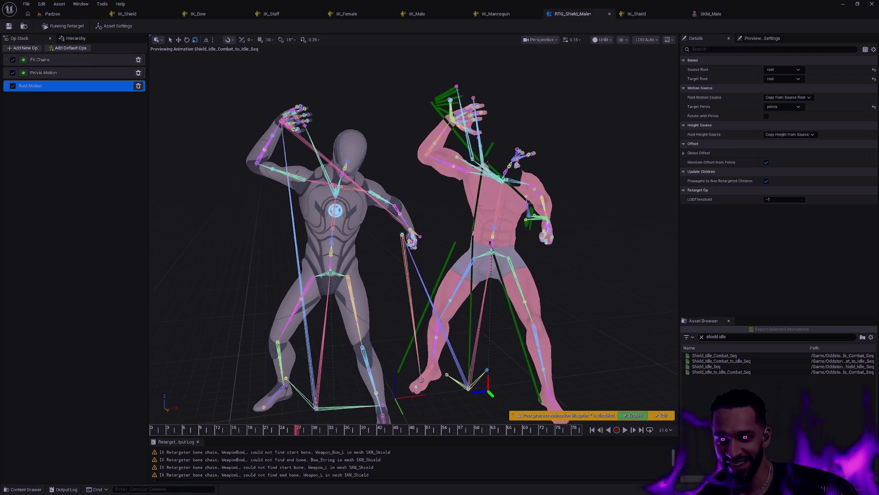
scroll(377, 235, up, 6)
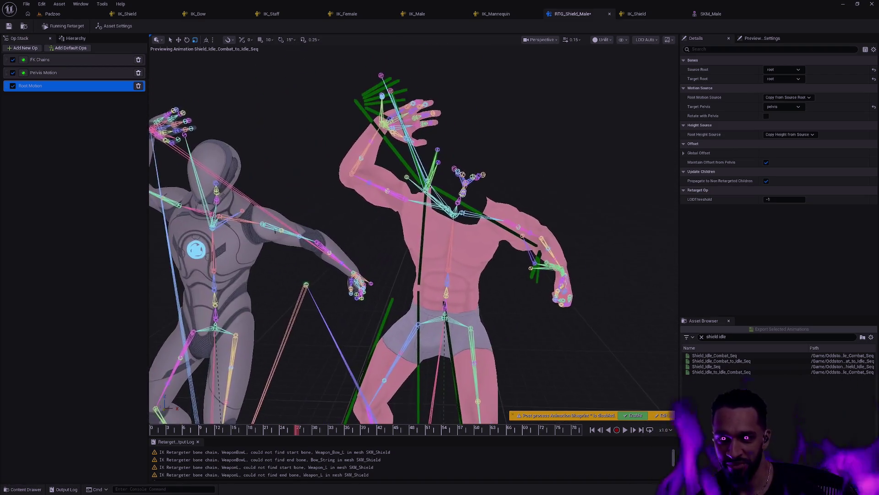
drag(412, 229, 339, 229)
drag(586, 242, 551, 243)
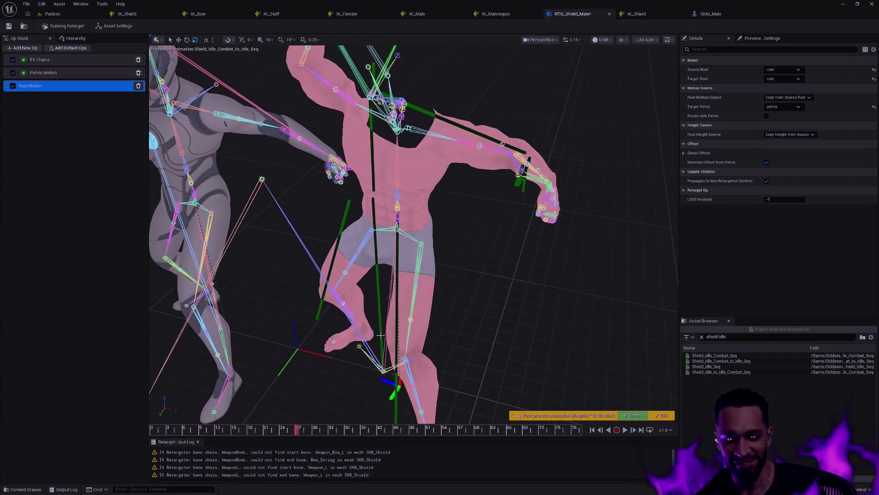
mouse_move(295, 427)
mouse_down()
mouse_move(191, 430)
mouse_move(314, 428)
mouse_move(219, 429)
mouse_up()
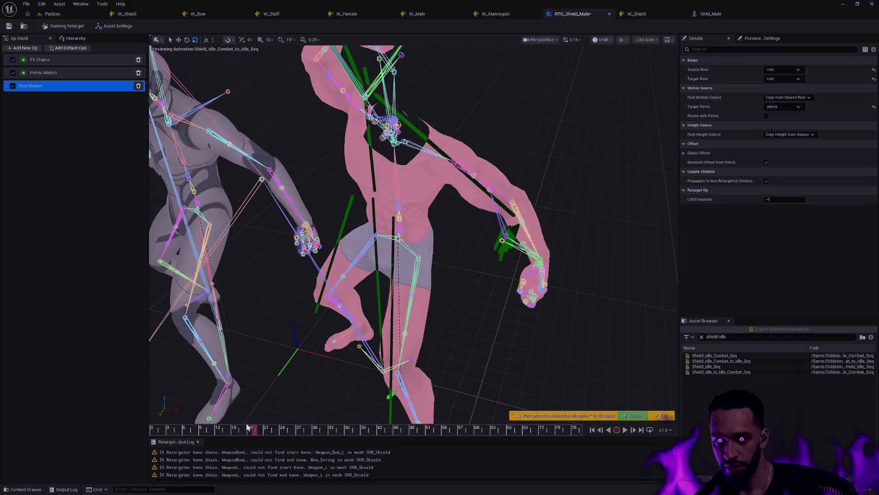
drag(511, 329, 508, 256)
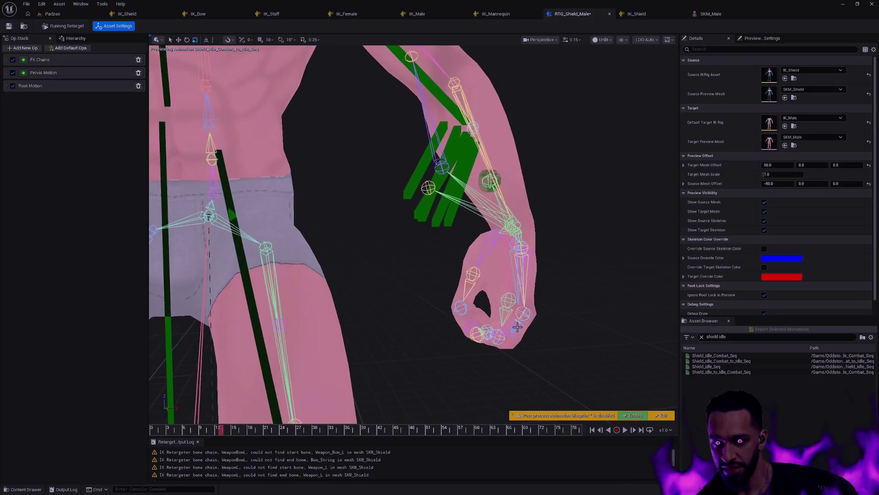
click(430, 190)
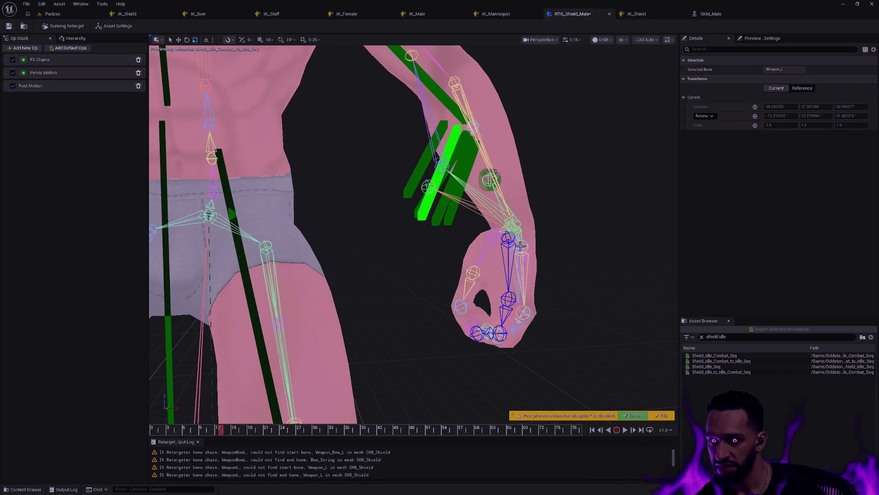
Select the Shield bone near the hand and scrub the preview back to frame 0
drag(545, 276, 563, 281)
click(591, 197)
mouse_move(604, 215)
mouse_down()
mouse_move(616, 208)
mouse_move(302, 364)
mouse_up()
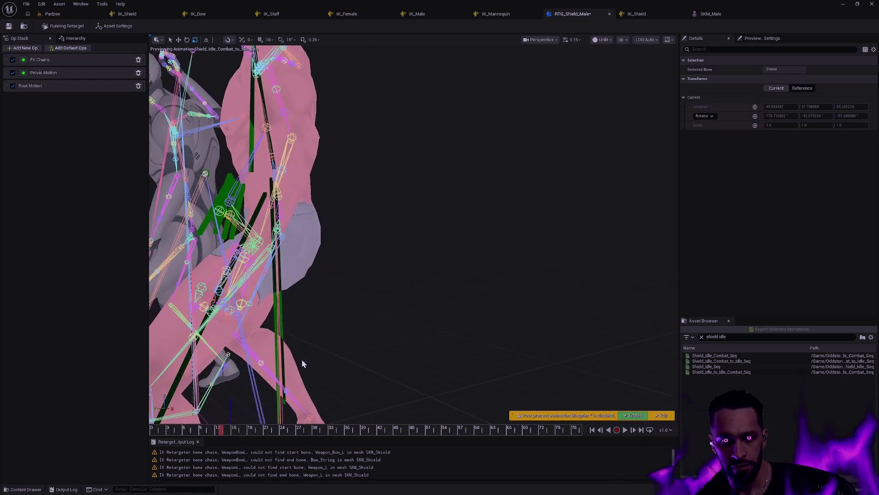
drag(185, 430, 137, 433)
drag(374, 341, 374, 341)
drag(438, 255, 386, 238)
scroll(387, 238, down, 5)
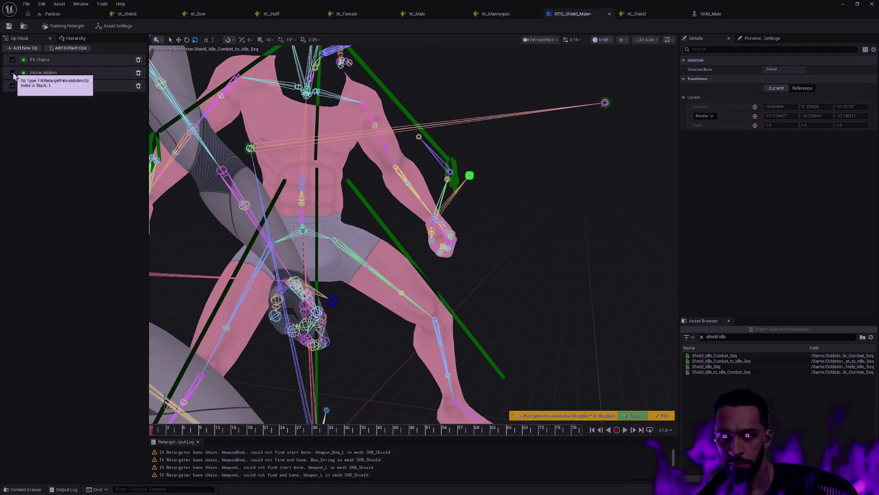
Toggle Pelvis Motion off and on to compare pelvis height, then view the FK Chains mapping
click(13, 73)
click(12, 72)
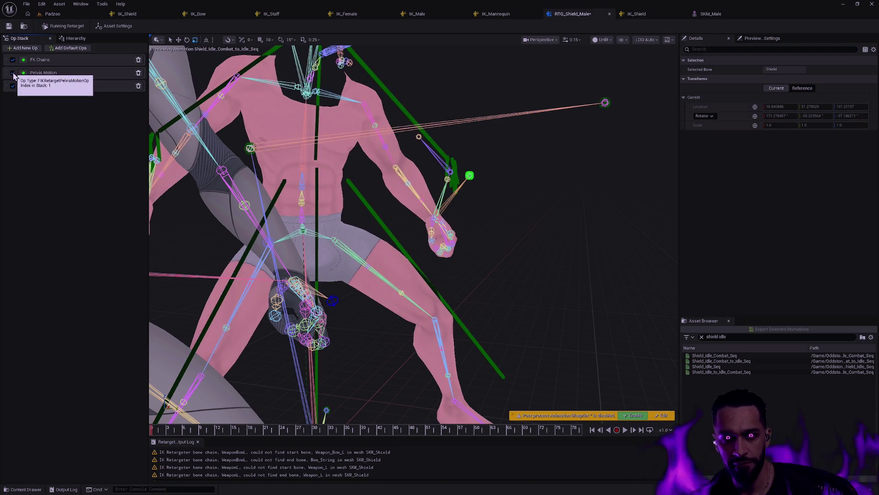
click(13, 72)
click(13, 73)
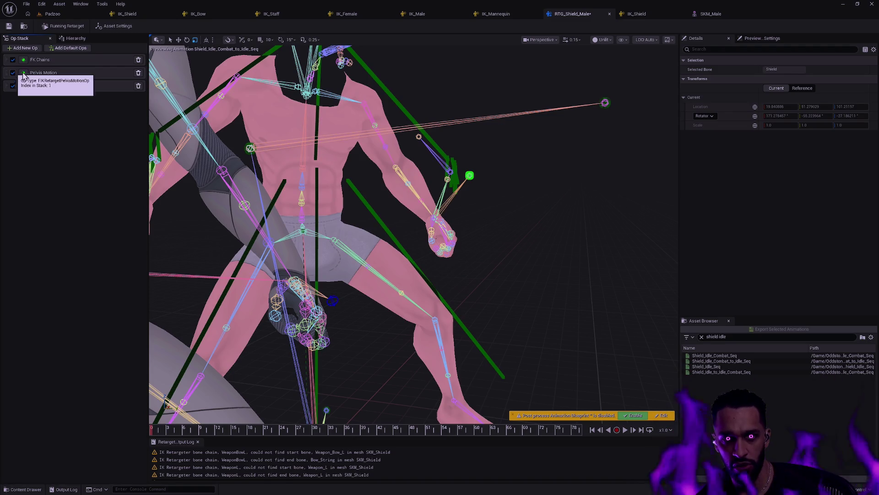
click(68, 77)
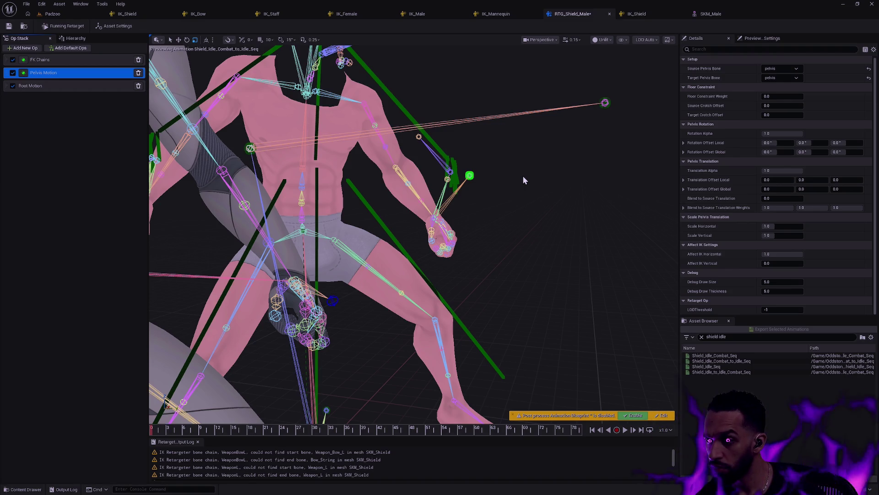
click(470, 175)
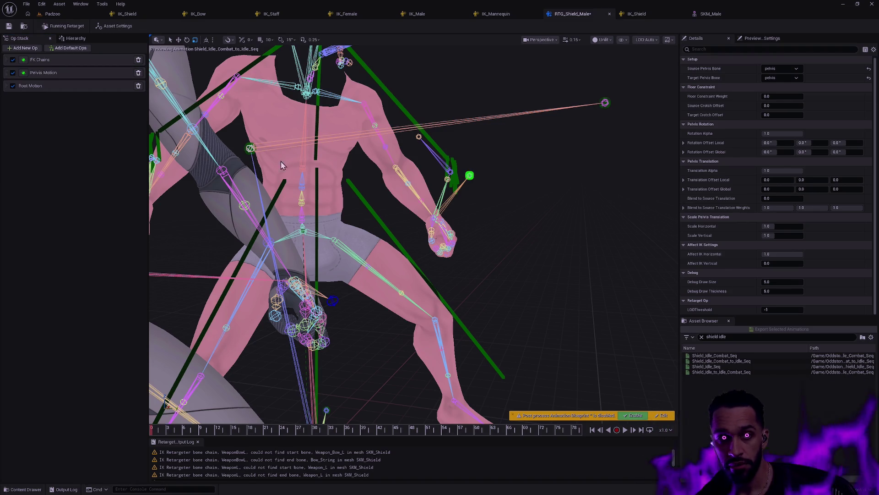
click(64, 61)
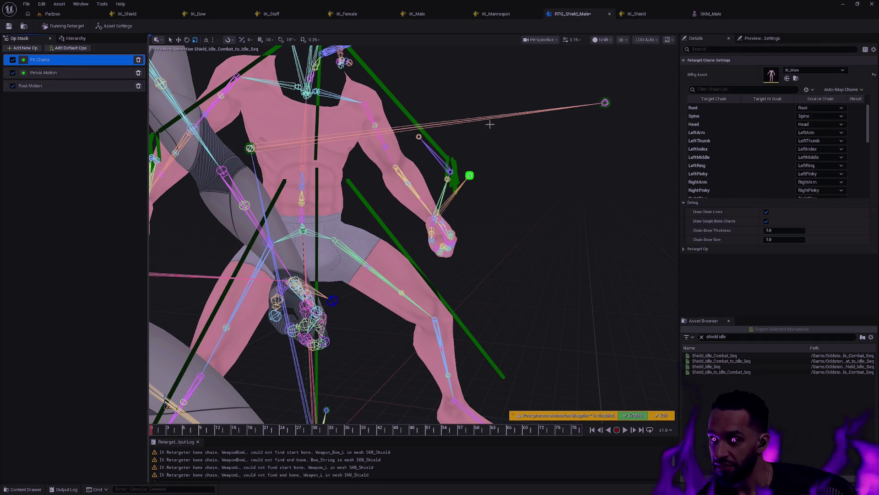
Browse the Retarget Chain list, checking the RightFootIK and LeftLeg chains
drag(869, 141, 869, 194)
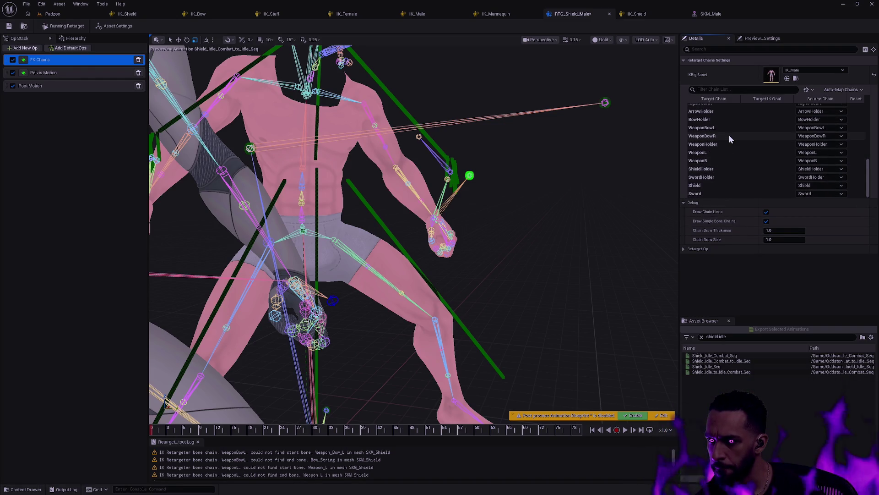
scroll(724, 153, up, 1)
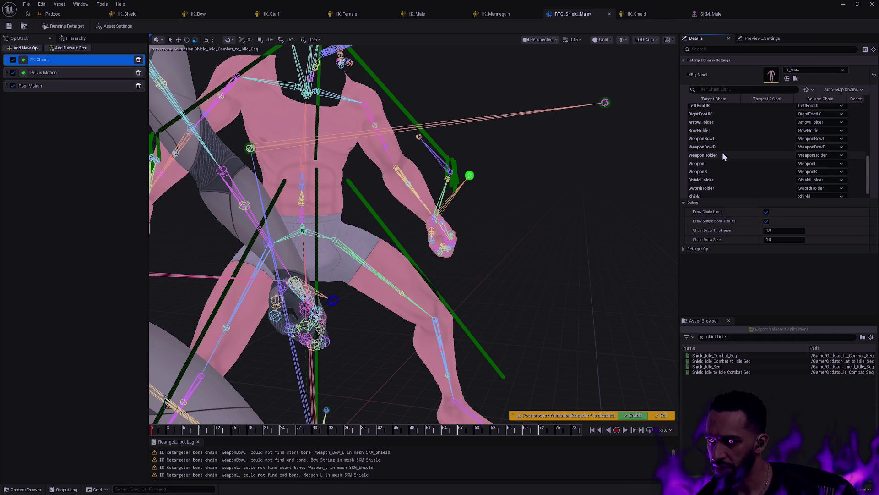
click(718, 114)
scroll(730, 128, up, 3)
scroll(735, 130, up, 2)
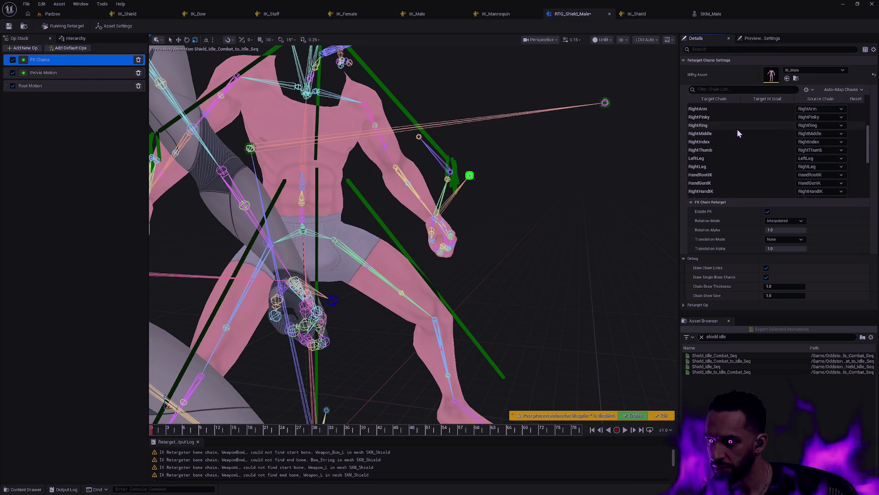
click(723, 159)
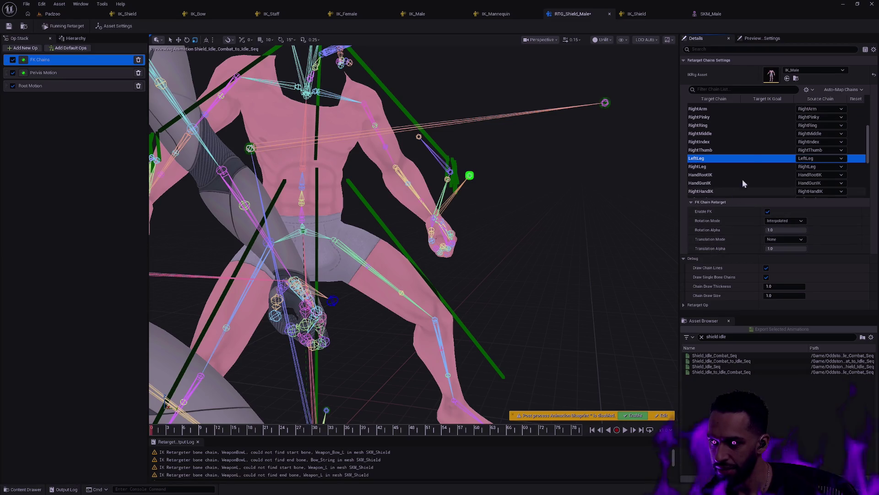
scroll(751, 151, up, 3)
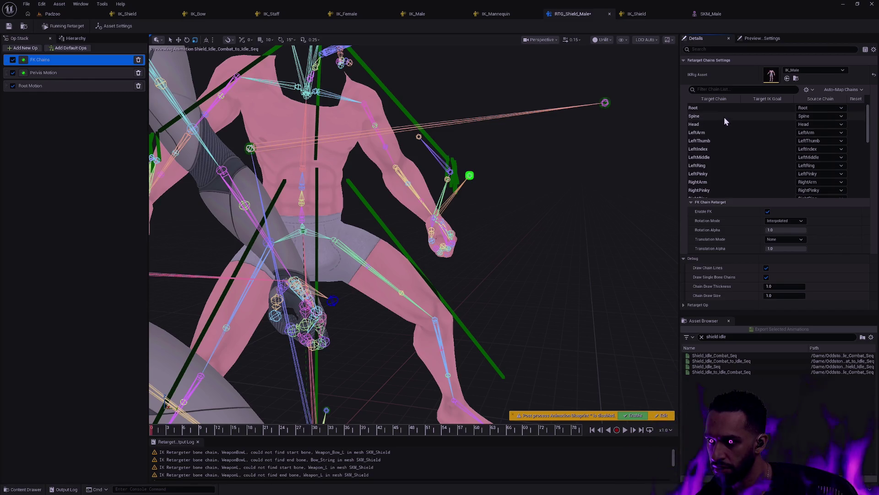
scroll(738, 128, down, 3)
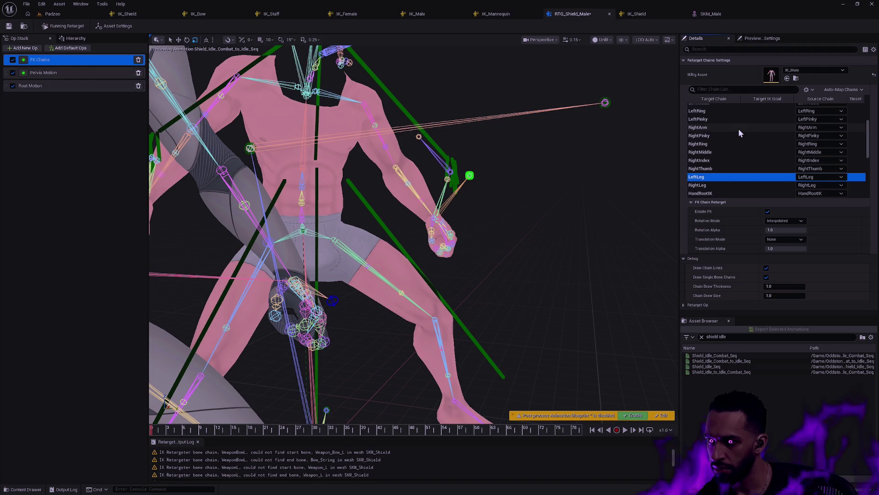
scroll(738, 128, down, 5)
scroll(739, 133, up, 8)
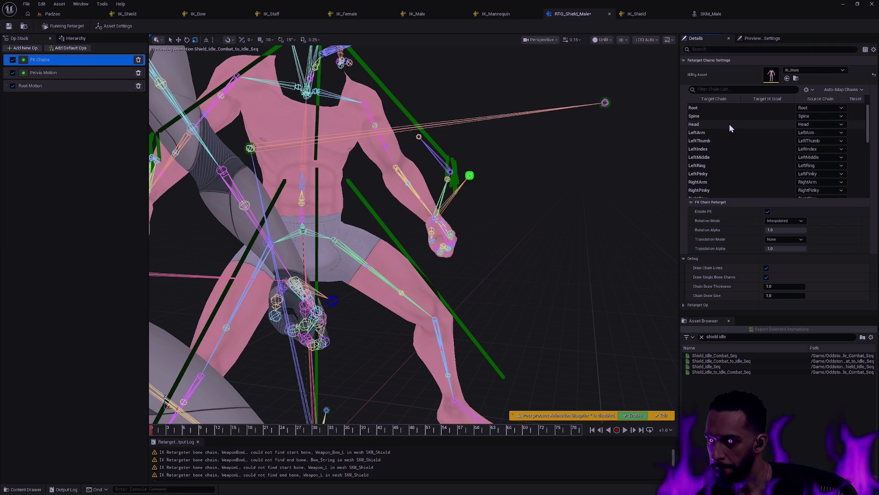
Step past the Spine, RightThumb and LeftFootIK rows down to the Shield chain's FK settings
click(717, 118)
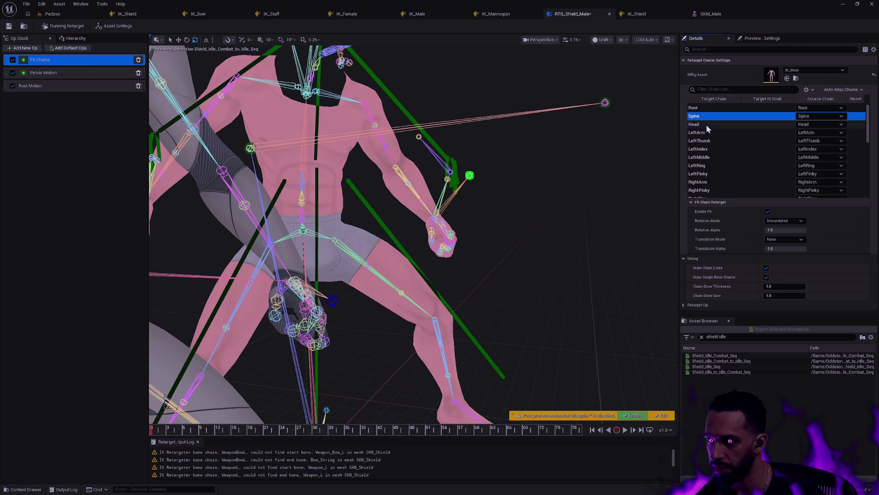
click(706, 125)
click(708, 133)
click(711, 158)
scroll(716, 147, down, 3)
click(716, 144)
click(715, 168)
scroll(718, 162, down, 3)
click(722, 158)
scroll(727, 155, down, 3)
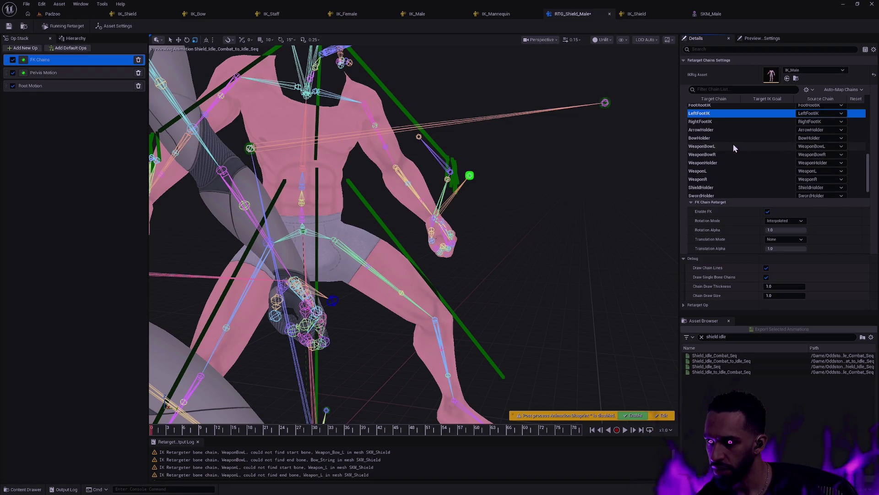
scroll(731, 158, down, 3)
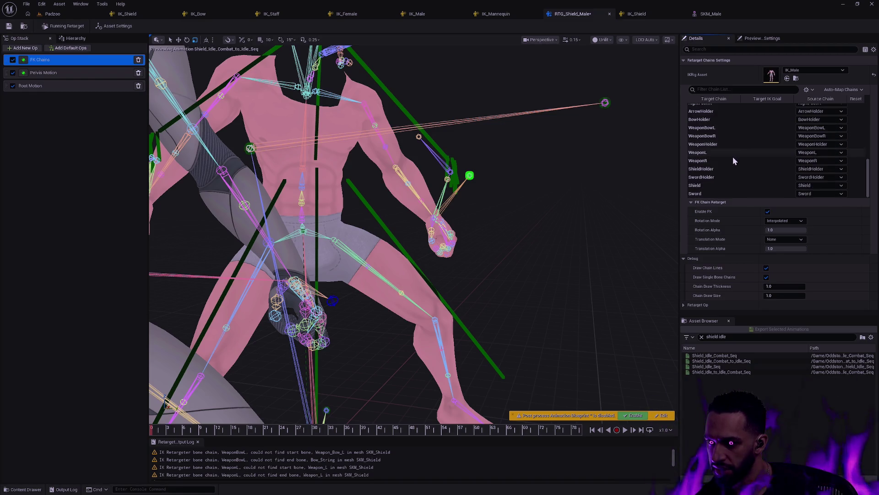
click(722, 186)
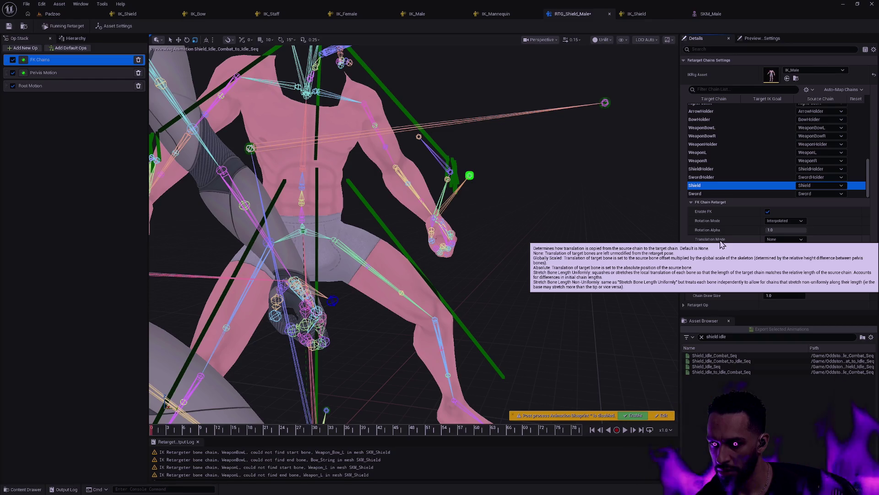
click(794, 239)
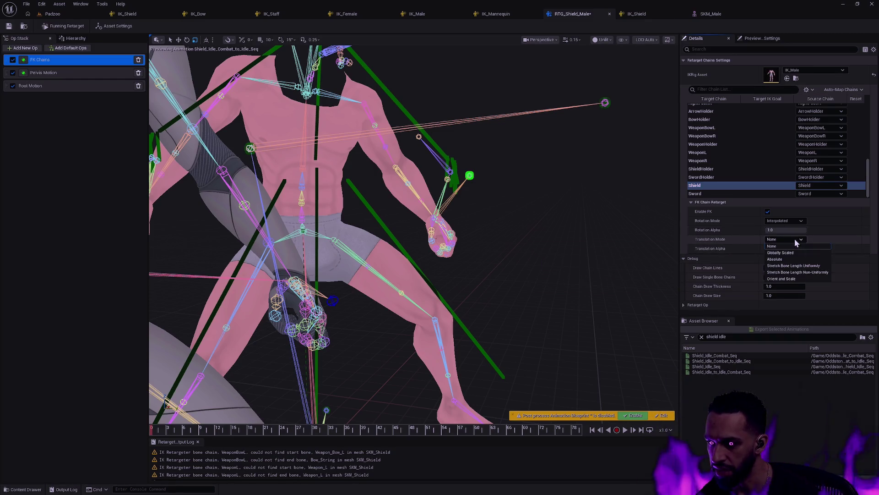
click(788, 253)
click(788, 240)
click(790, 260)
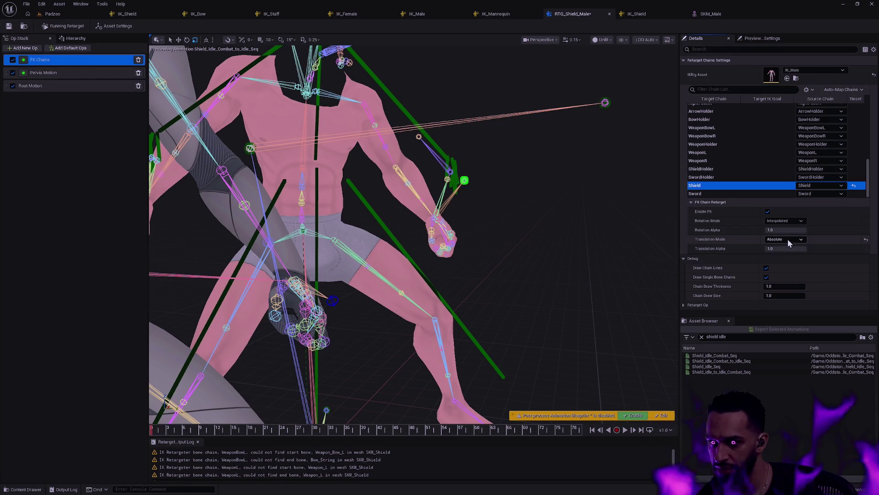
click(788, 240)
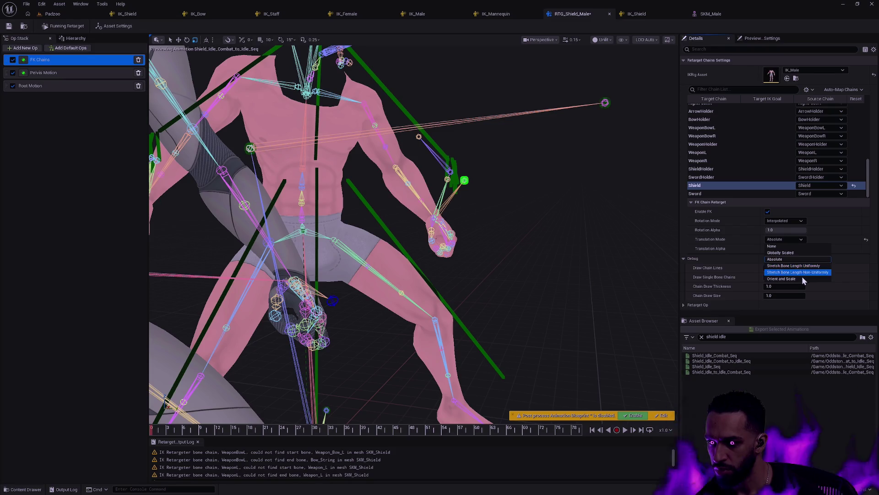
click(803, 278)
click(784, 239)
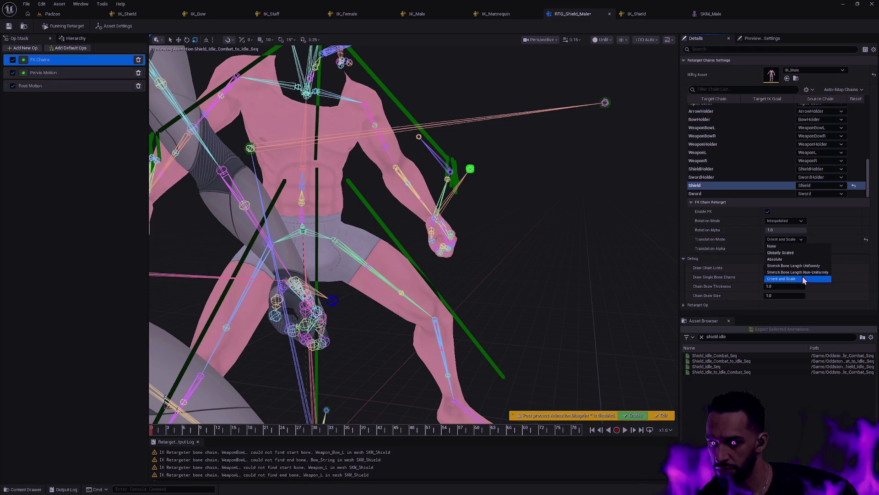
click(809, 266)
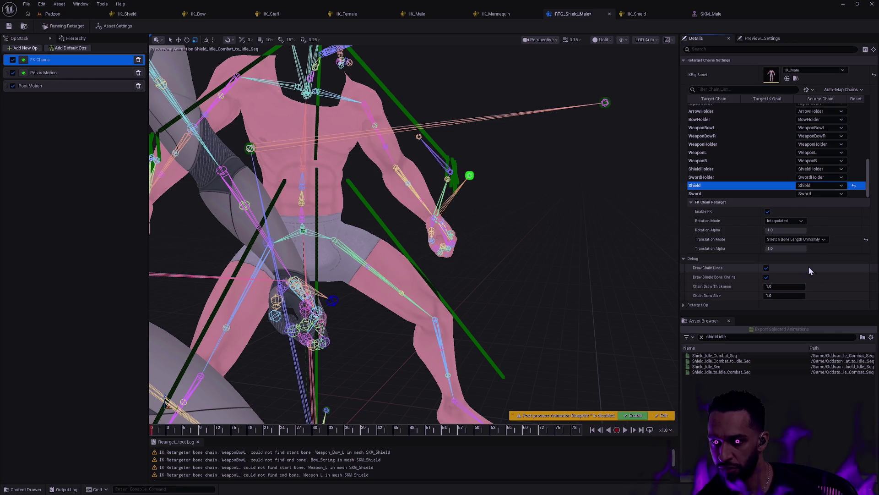
click(796, 239)
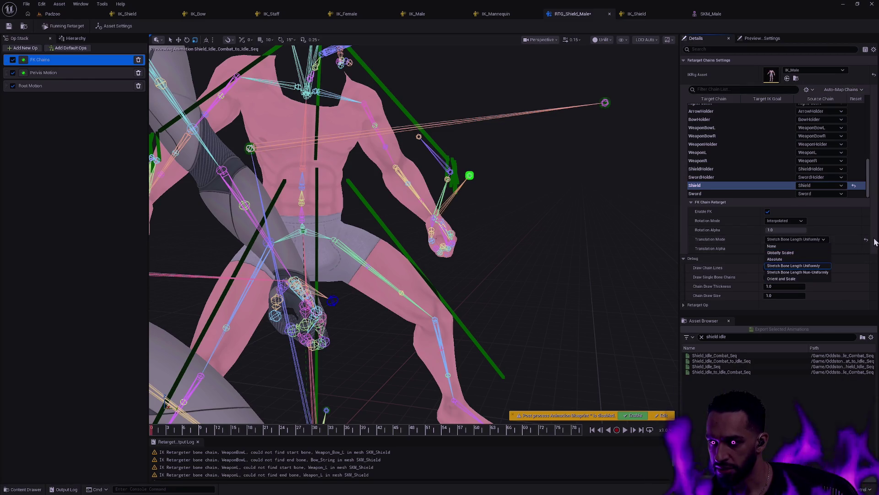
click(789, 246)
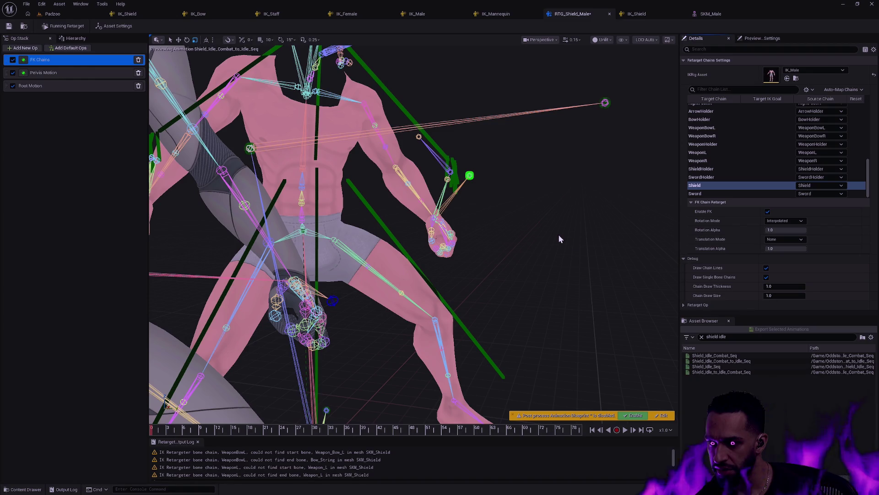
Frame the character, scrub to around frames 30–34, and try moving Pelvis Motion above FK Chains
drag(543, 229, 531, 274)
drag(156, 429, 634, 429)
scroll(568, 330, up, 8)
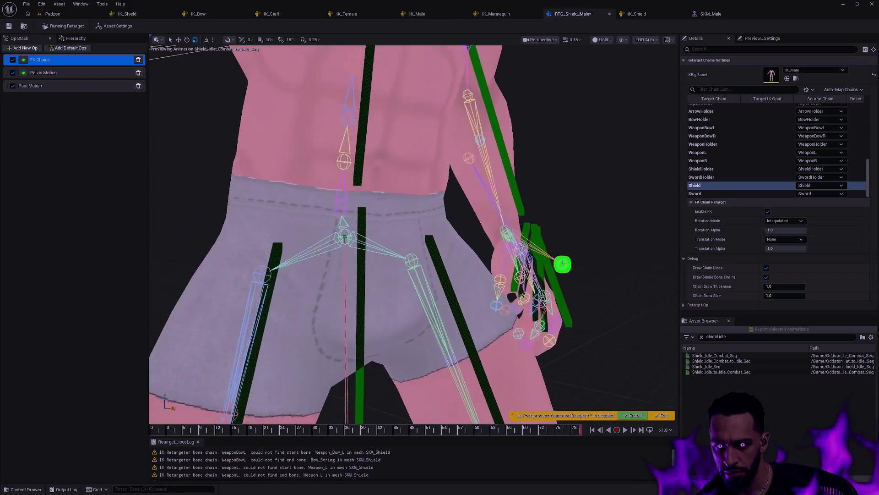
scroll(413, 234, down, 6)
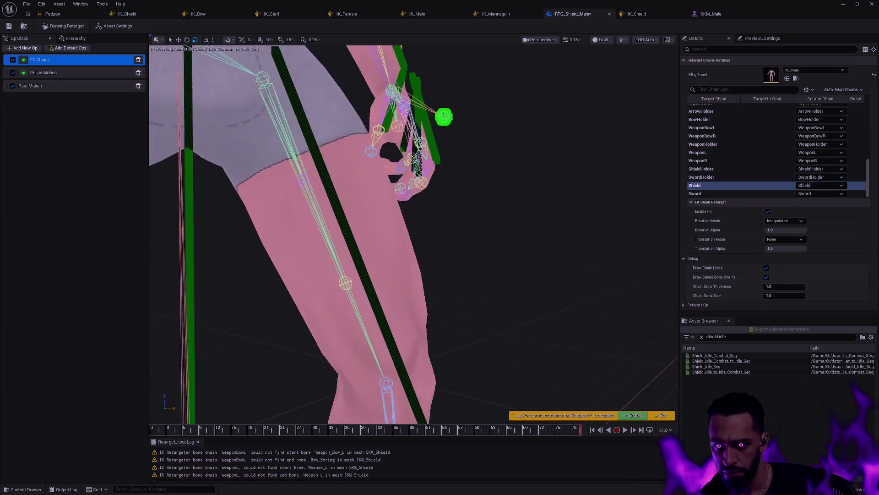
scroll(412, 234, down, 8)
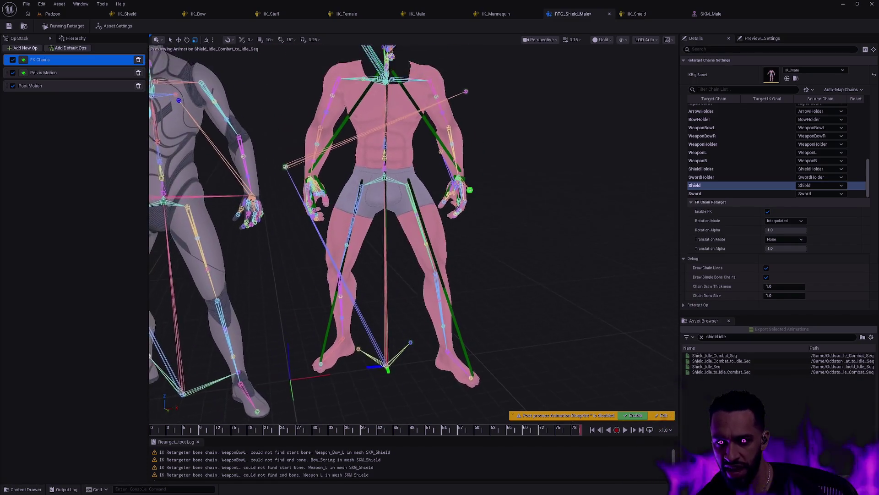
scroll(412, 233, up, 5)
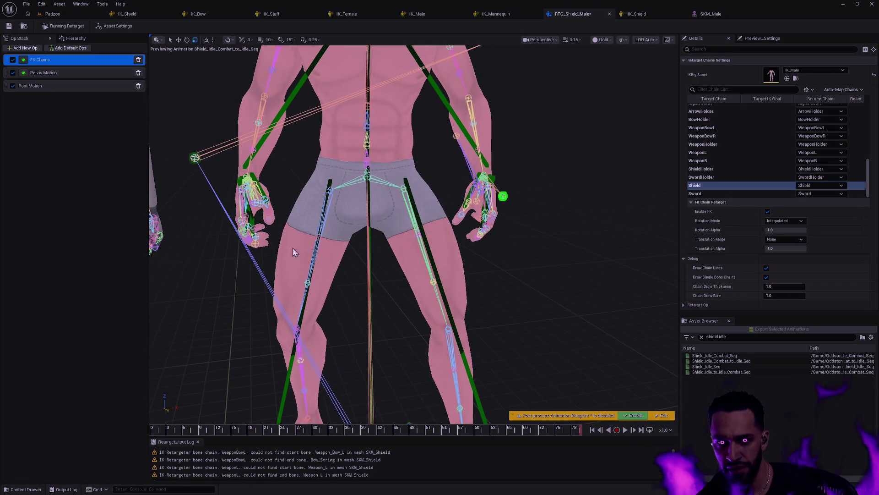
scroll(412, 234, down, 5)
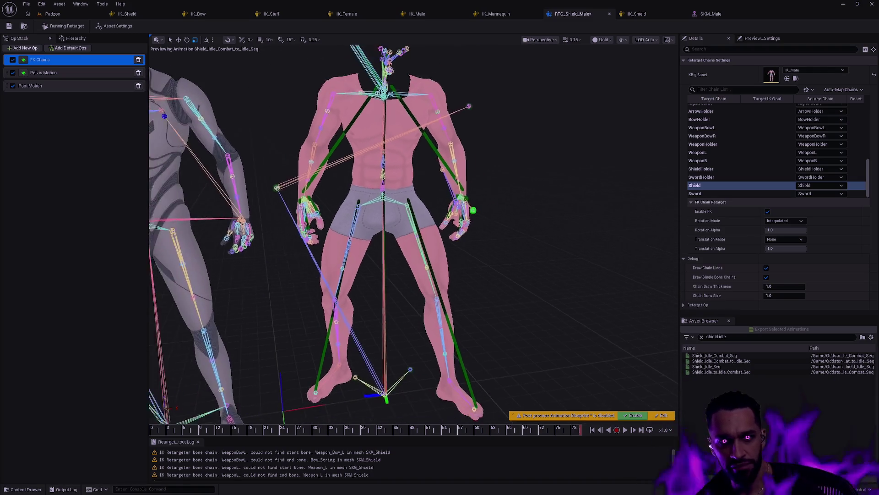
drag(7, 75, 9, 56)
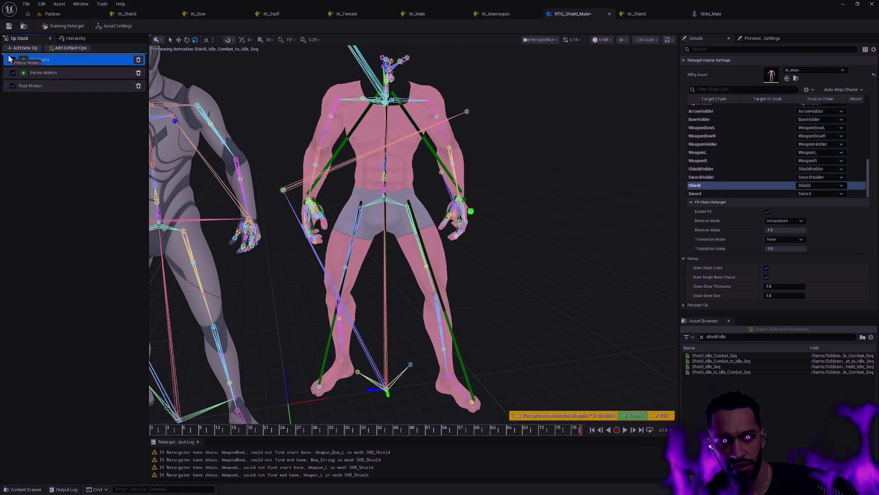
mouse_move(175, 429)
mouse_down()
mouse_move(365, 431)
mouse_move(153, 429)
mouse_move(114, 397)
mouse_up()
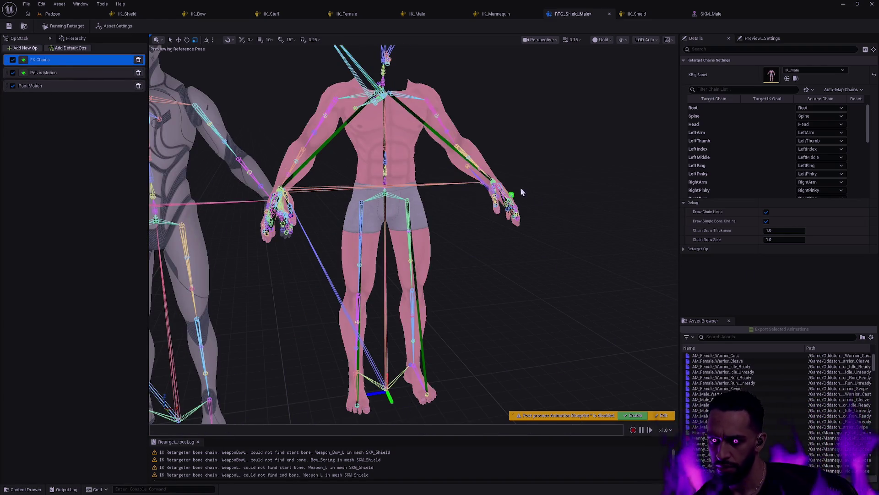
Search 'shield idle' in the Asset Browser and preview Shield_Idle_Combat_to_Idle_Seq on both characters
click(577, 264)
click(650, 430)
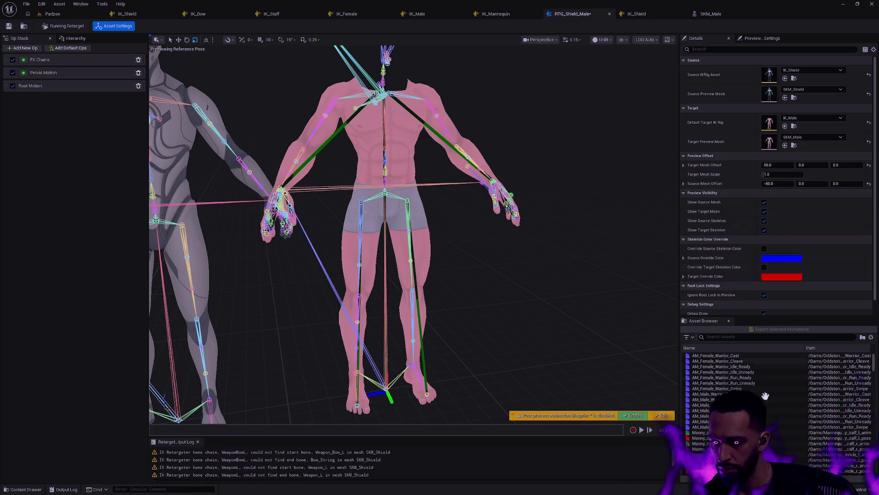
click(738, 337)
text(sgh)
key(BackSpace)
key(BackSpace)
text(hield idle)
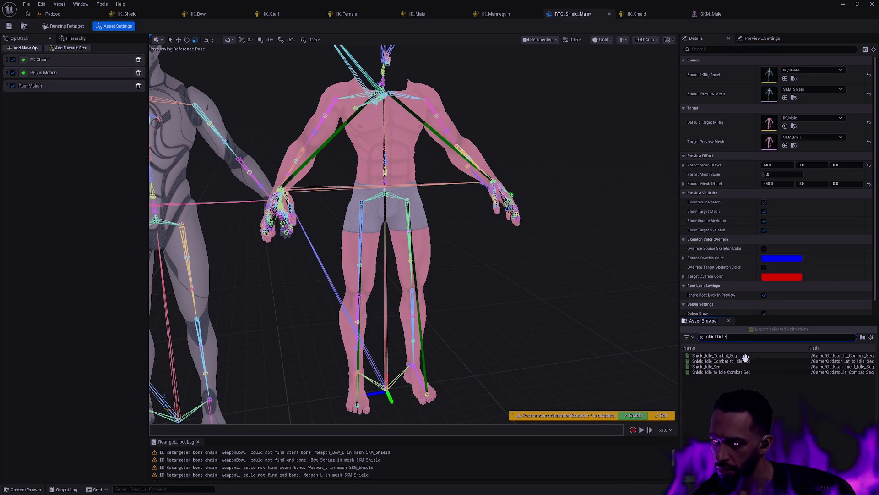
click(715, 361)
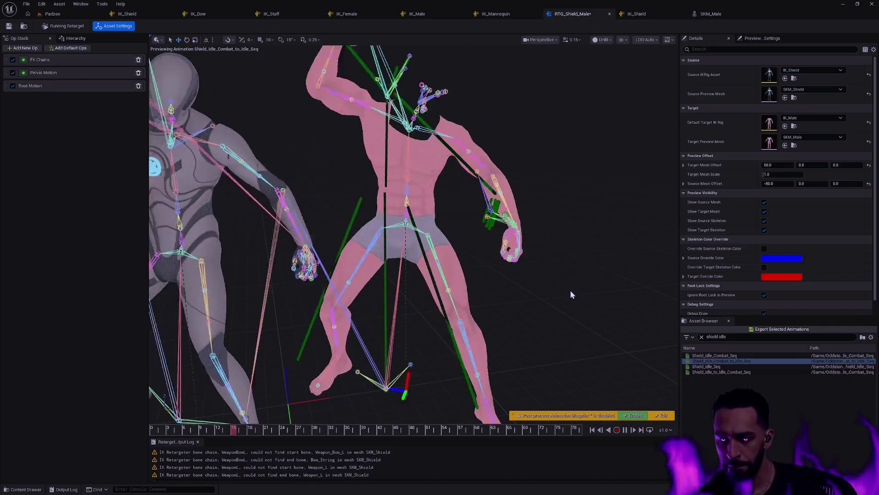
Pause, scrub to frames 7 and 30, and inspect a foot bone's transform before switching to IK_Shield
click(625, 429)
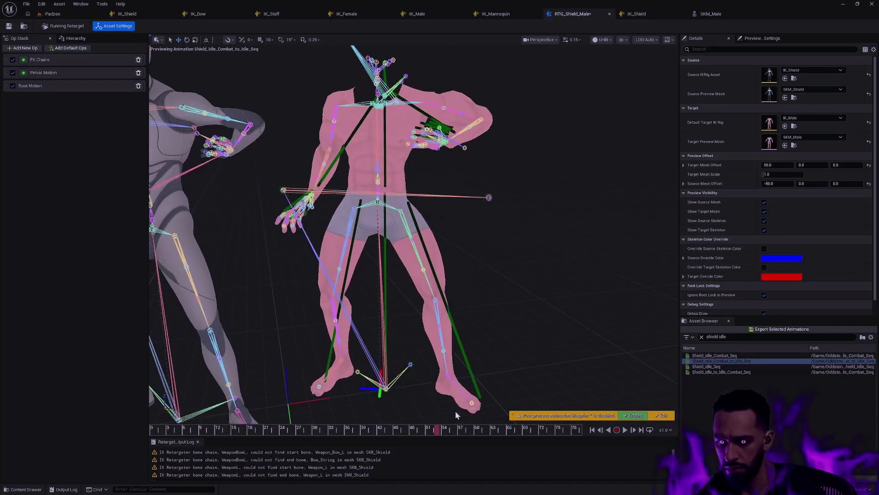
mouse_move(177, 430)
mouse_down()
mouse_move(166, 430)
mouse_move(403, 445)
mouse_move(314, 439)
mouse_up()
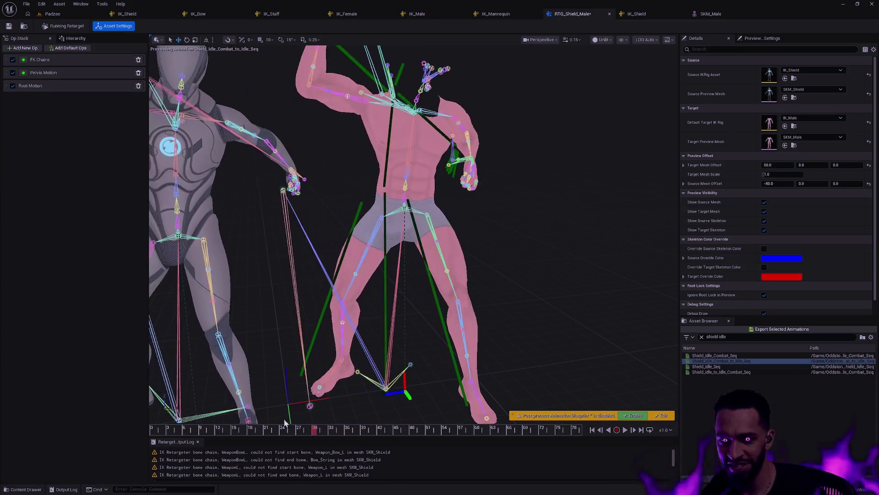
drag(534, 307, 486, 293)
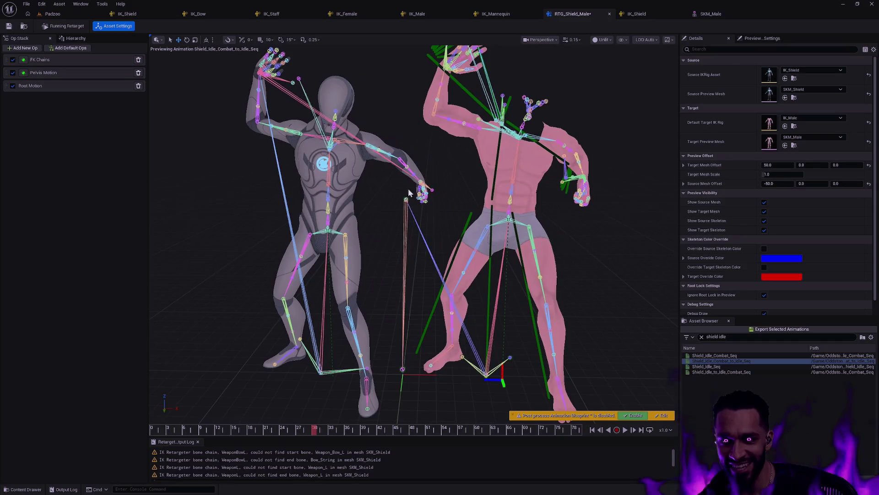
click(403, 369)
key(f)
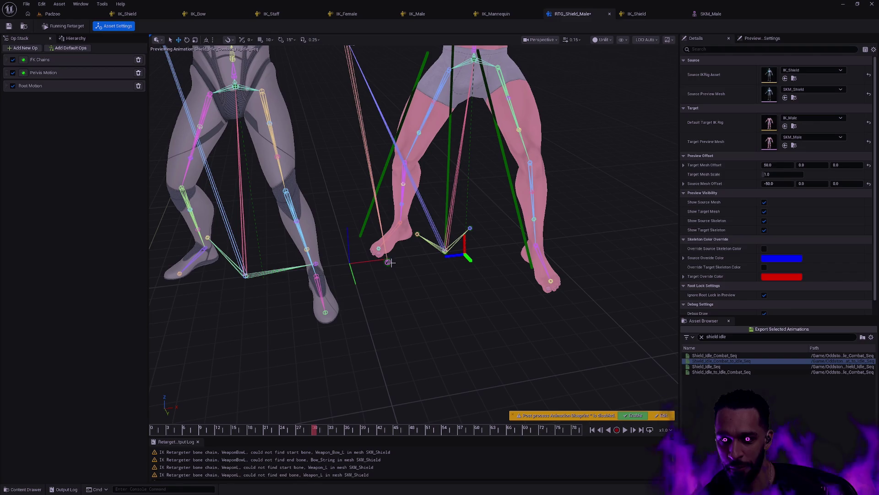
click(387, 260)
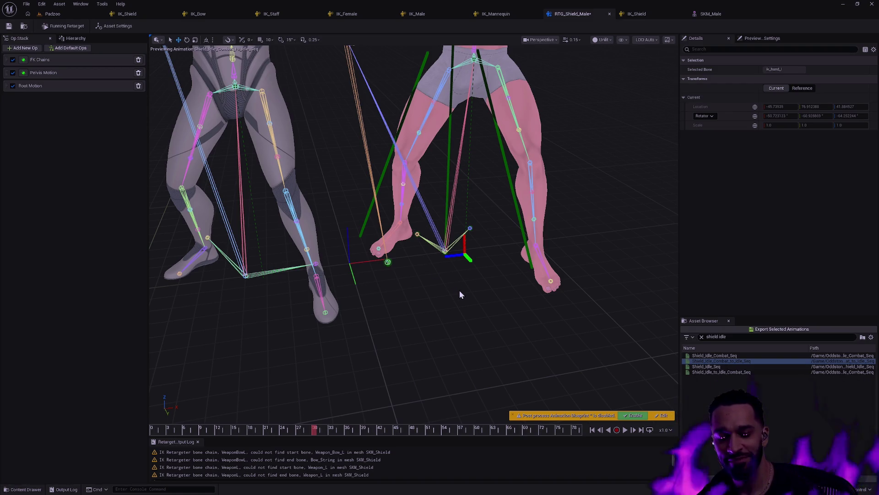
scroll(459, 294, down, 5)
scroll(375, 229, down, 3)
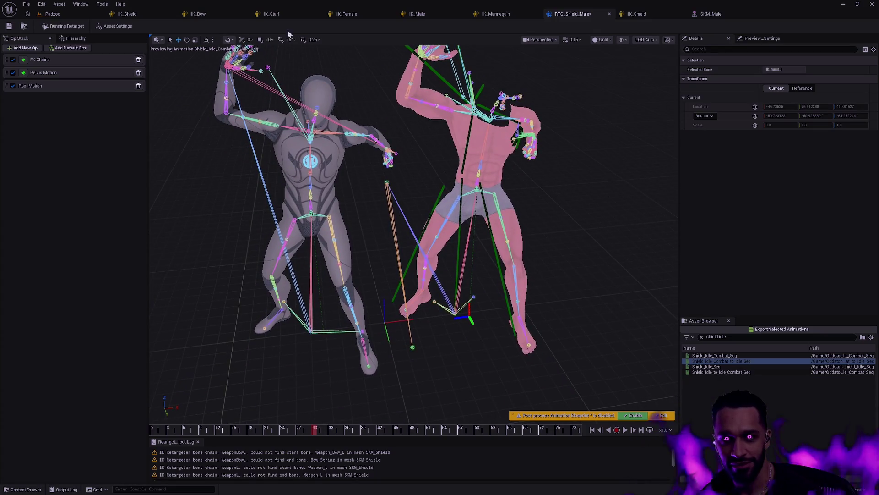
click(128, 14)
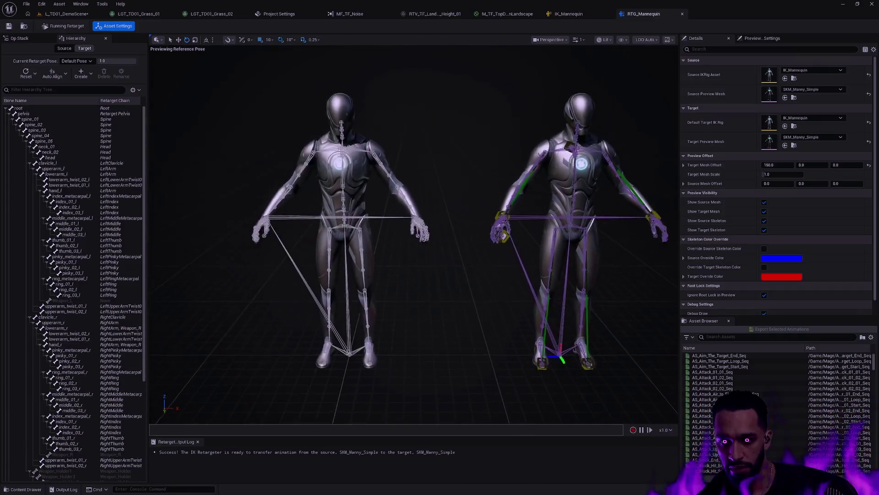
Orbit the preview camera slightly around the character
drag(410, 273, 417, 278)
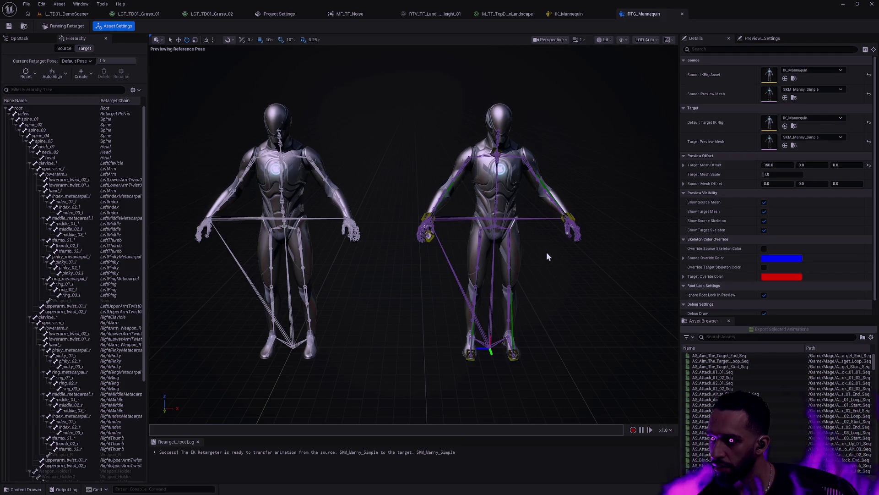
Glance at the Rigs folder in the Content Drawer, then show the FK Chains op's chain mapping settings
key(ctrl+b)
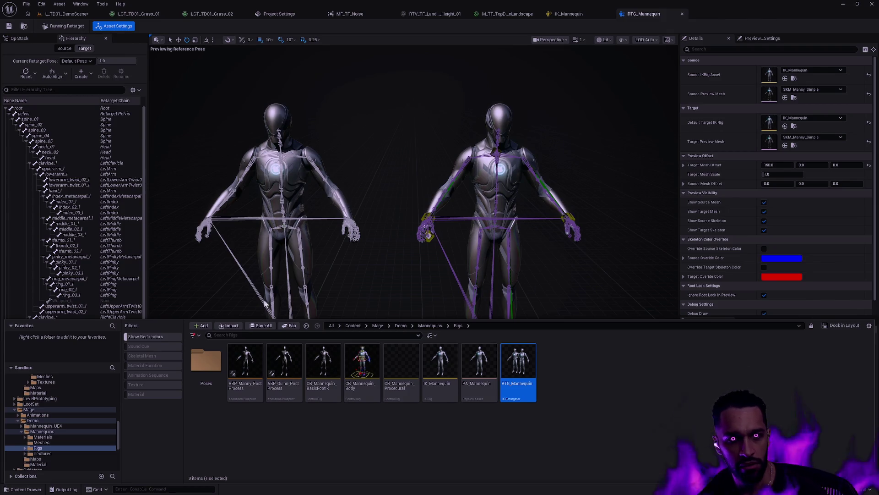
click(359, 395)
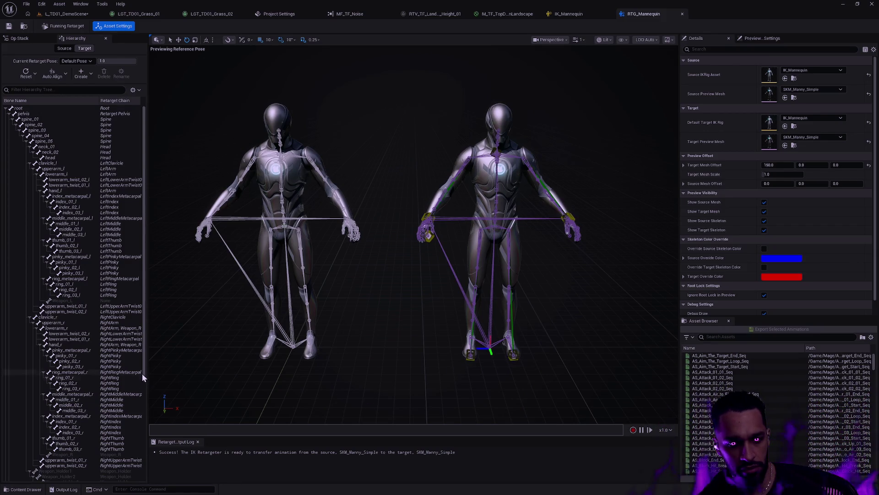
scroll(144, 376, down, 1)
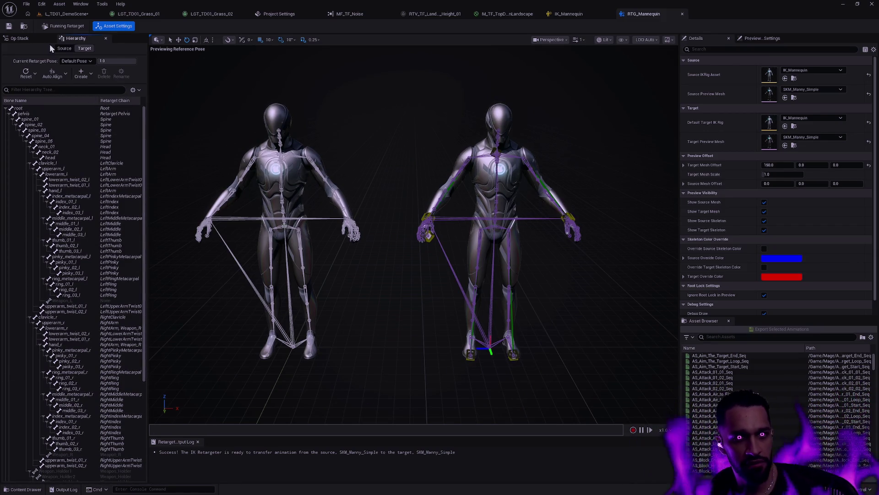
click(19, 38)
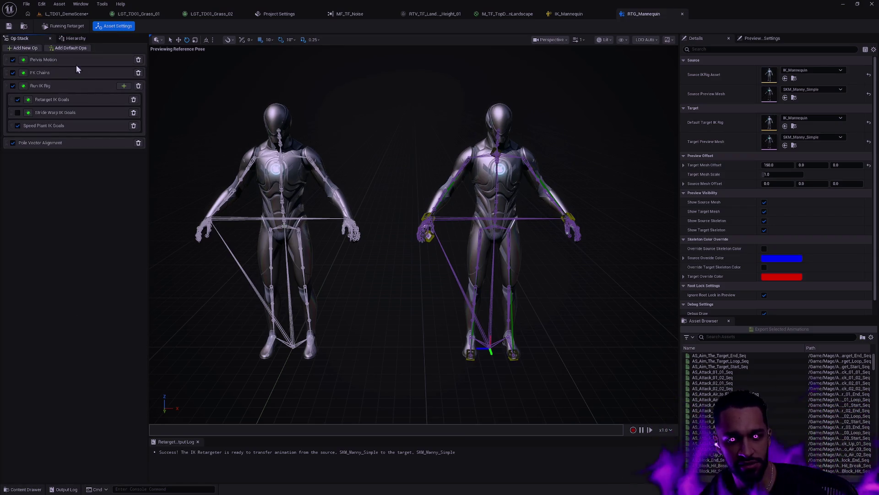
key(ctrl+space)
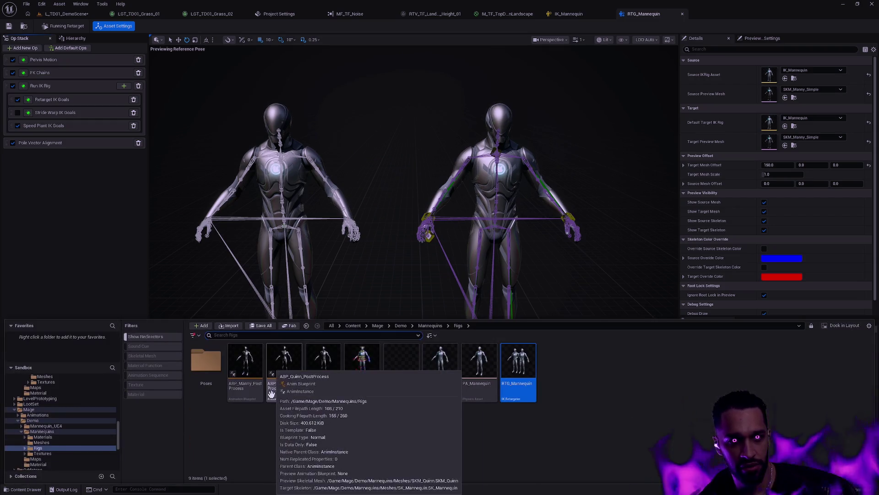
click(129, 250)
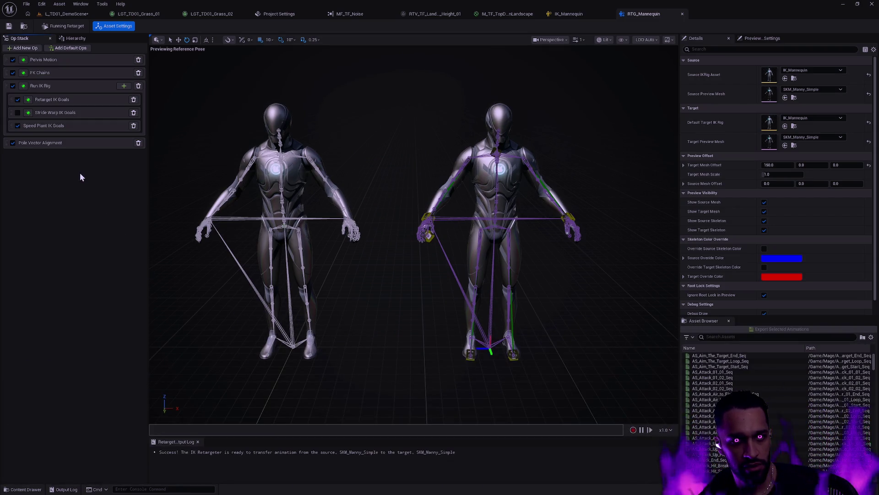
click(53, 72)
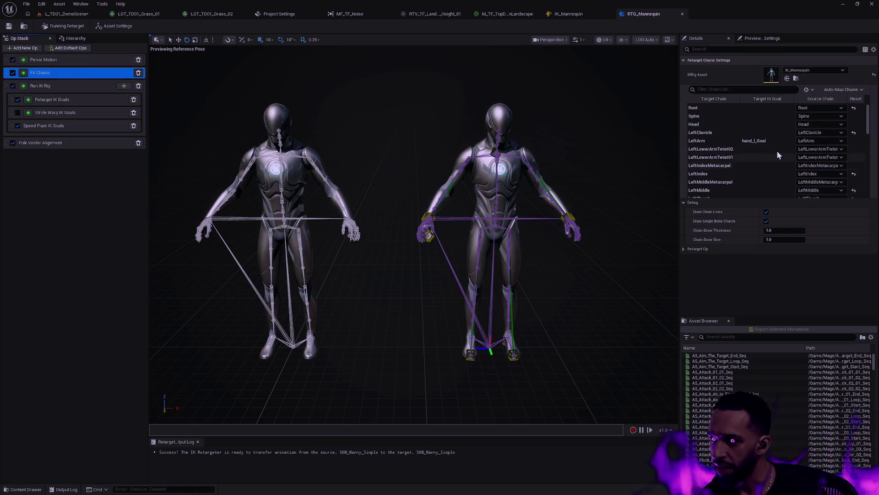
Read the FK rotation and translation modes of Root, Spine, Head, LeftClavicle, LeftArm and left twist chains
click(713, 111)
click(708, 116)
click(708, 111)
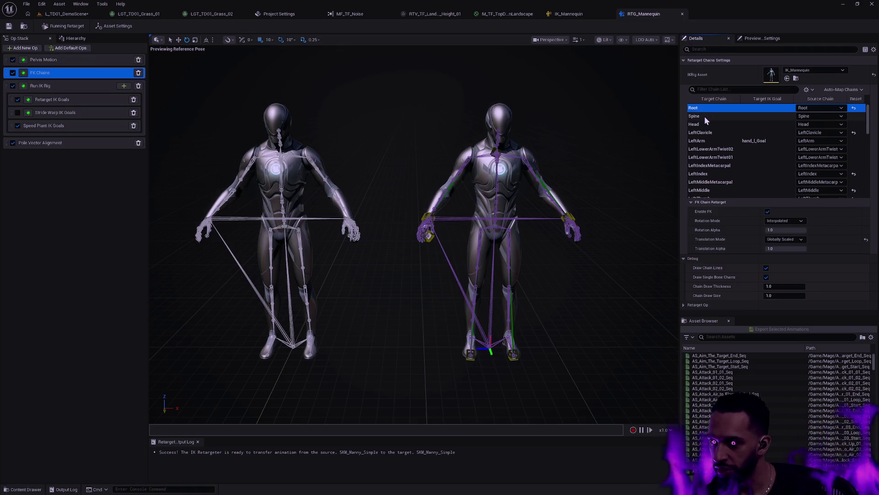
click(705, 116)
click(704, 124)
click(704, 133)
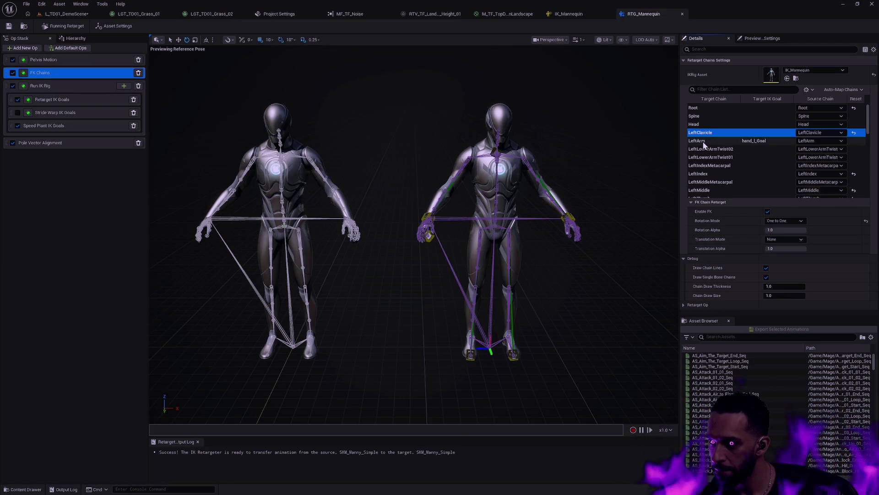
click(704, 141)
click(705, 149)
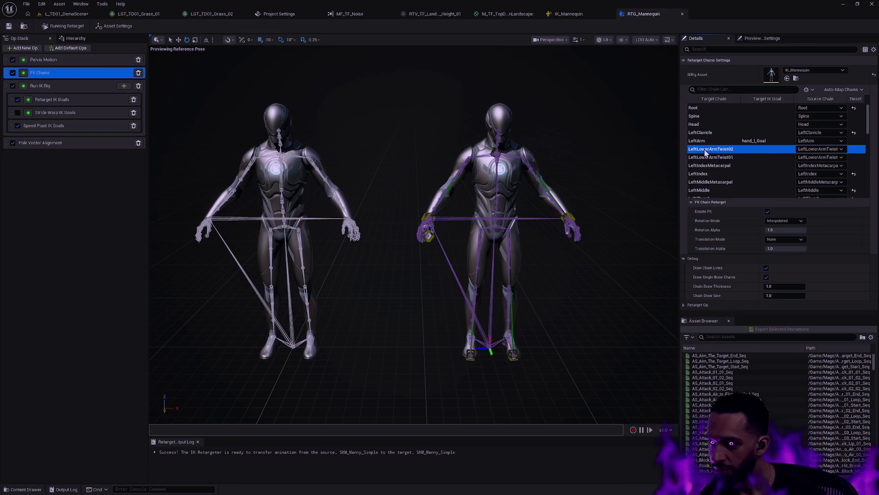
click(705, 157)
click(706, 166)
Check the left finger chains: LeftIndex, LeftMiddle, LeftThumb, LeftPinky and LeftRing
click(698, 174)
click(697, 182)
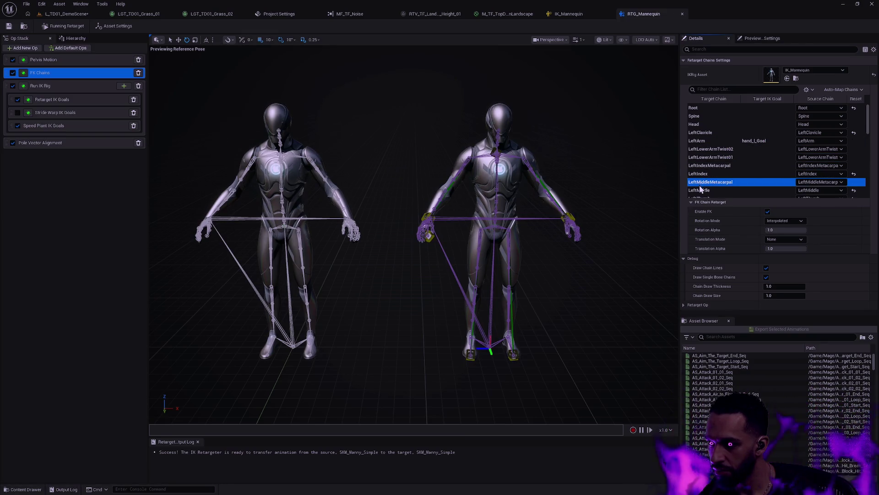
click(697, 174)
scroll(710, 166, down, 2)
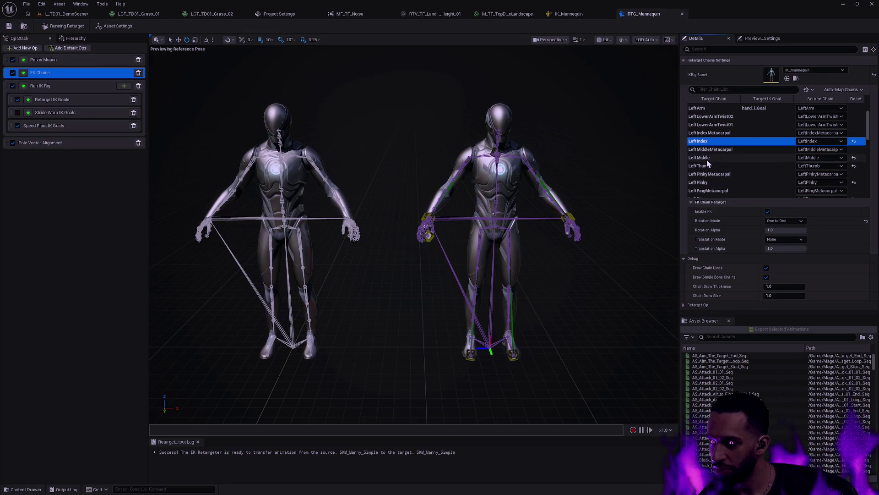
click(706, 158)
click(705, 165)
scroll(705, 170, down, 1)
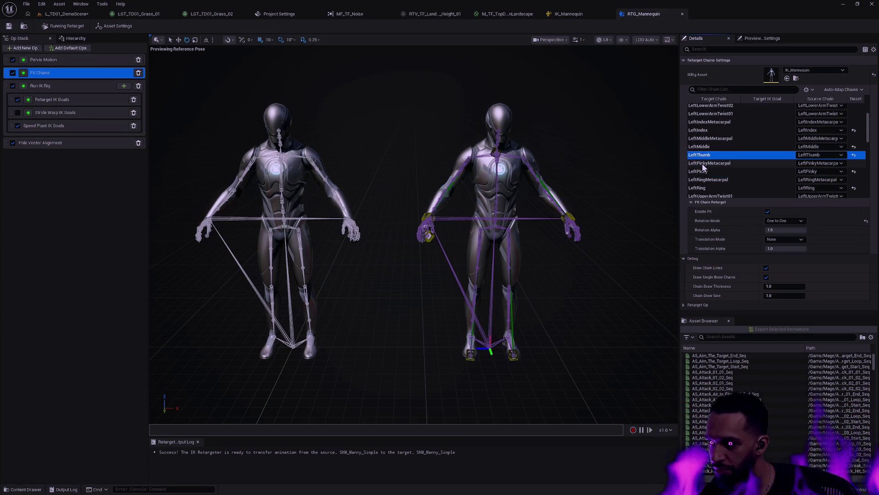
click(702, 163)
click(701, 172)
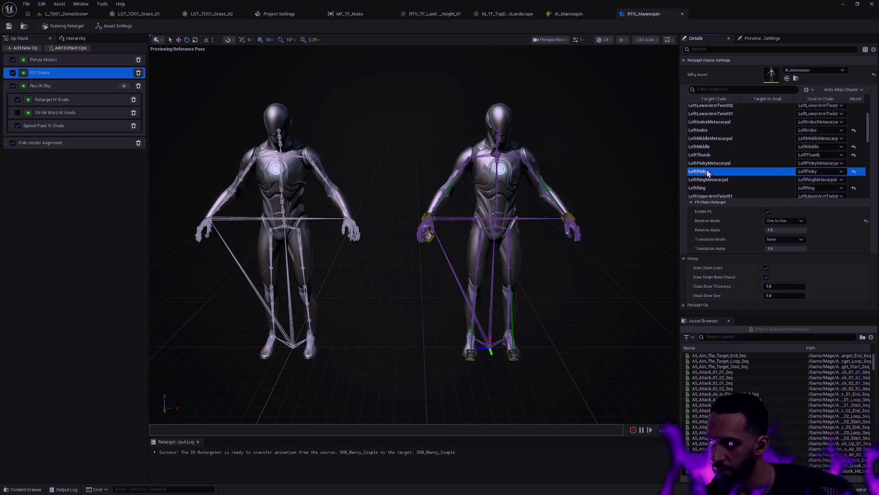
click(704, 187)
Check the right-side chains: RightClavicle, RightPinky, RightRing, RightMiddle, RightIndex and RightThumb
scroll(710, 176, down, 3)
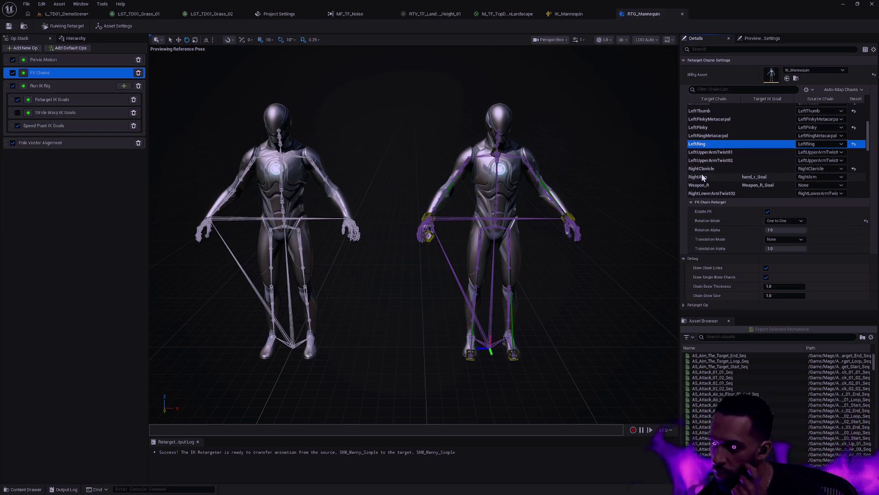
scroll(712, 164, down, 1)
click(701, 156)
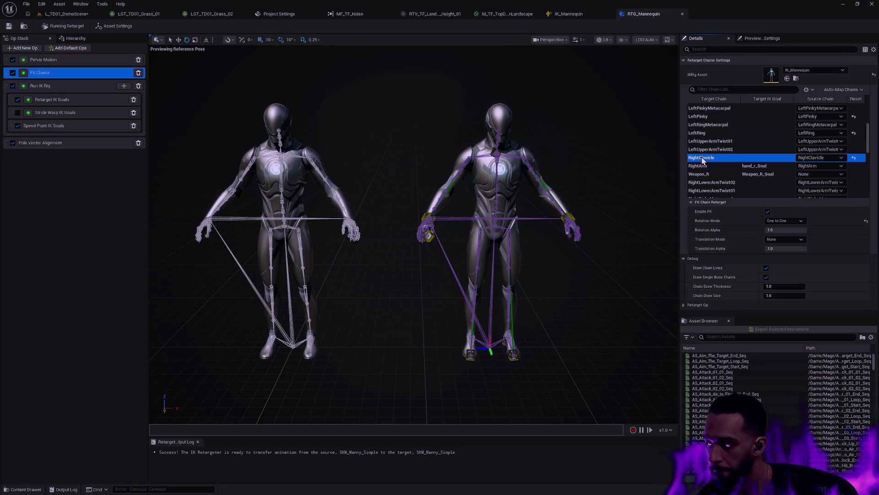
scroll(709, 158, down, 3)
click(708, 165)
scroll(708, 165, down, 2)
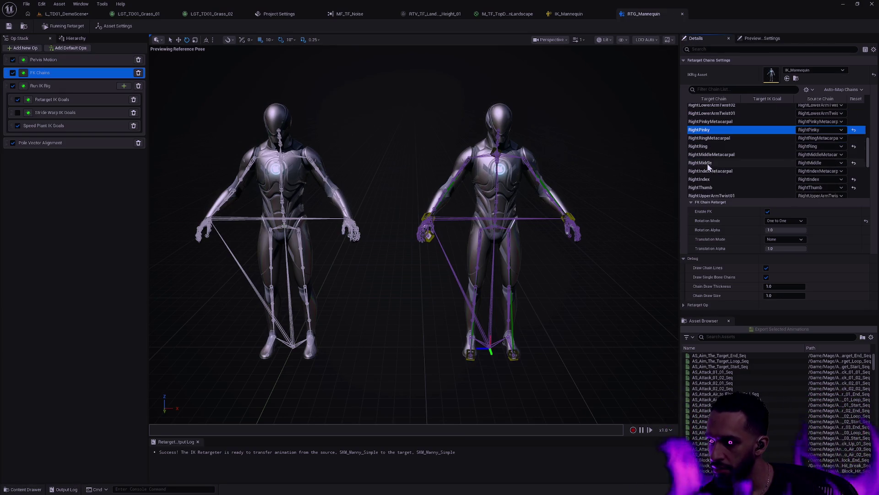
click(704, 150)
click(705, 155)
click(705, 163)
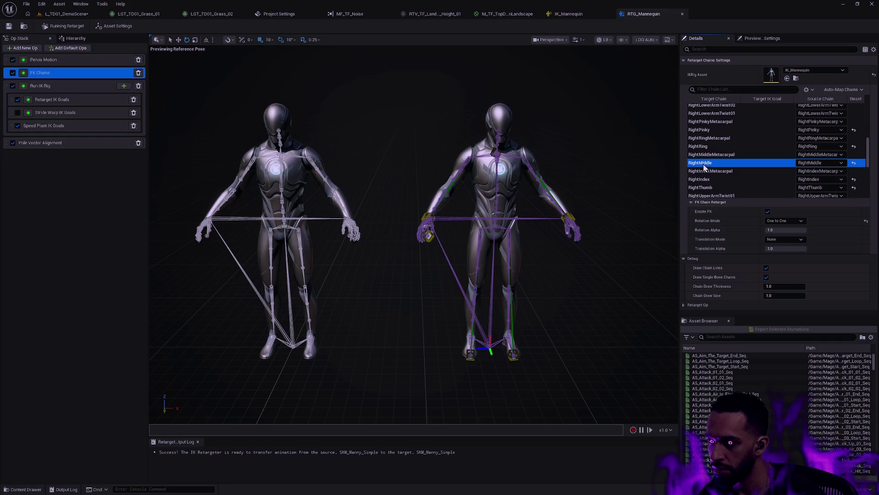
click(707, 179)
click(707, 187)
Check the RightUpperArmTwist chains plus FootRootIK's absolute translation, the foot IK chains and HandRootIK
scroll(707, 185, down, 2)
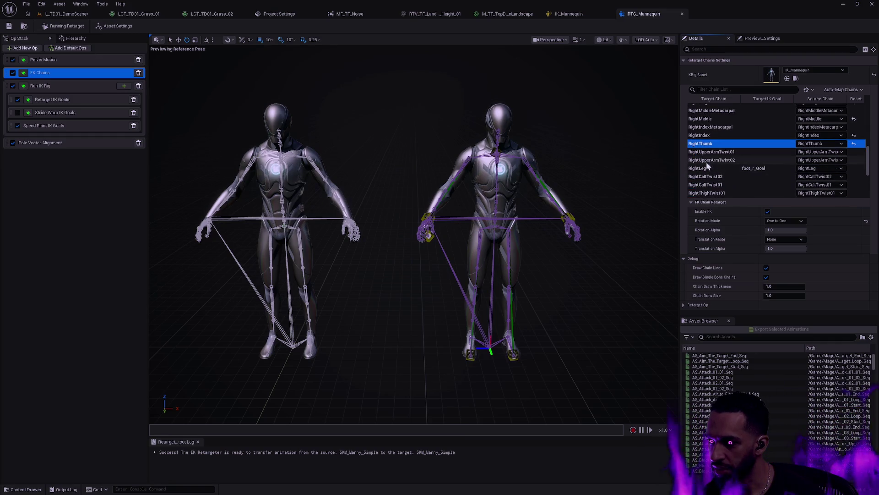
click(708, 154)
click(708, 160)
scroll(716, 161, down, 5)
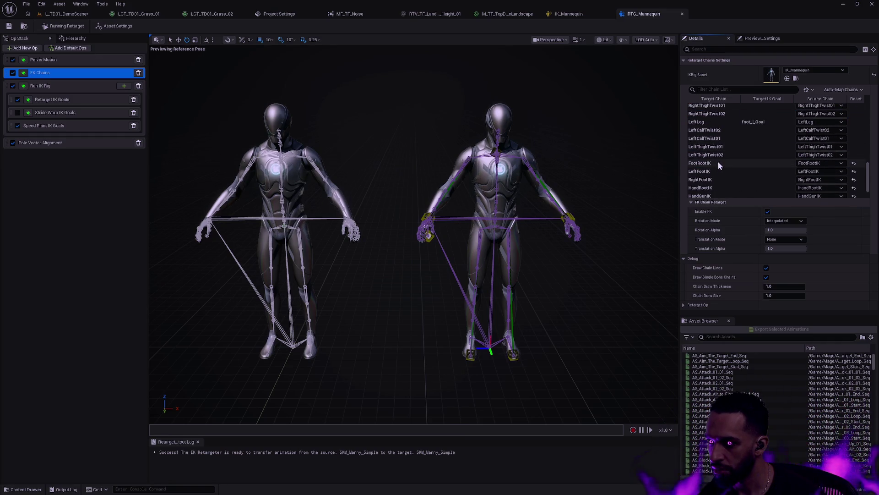
click(705, 164)
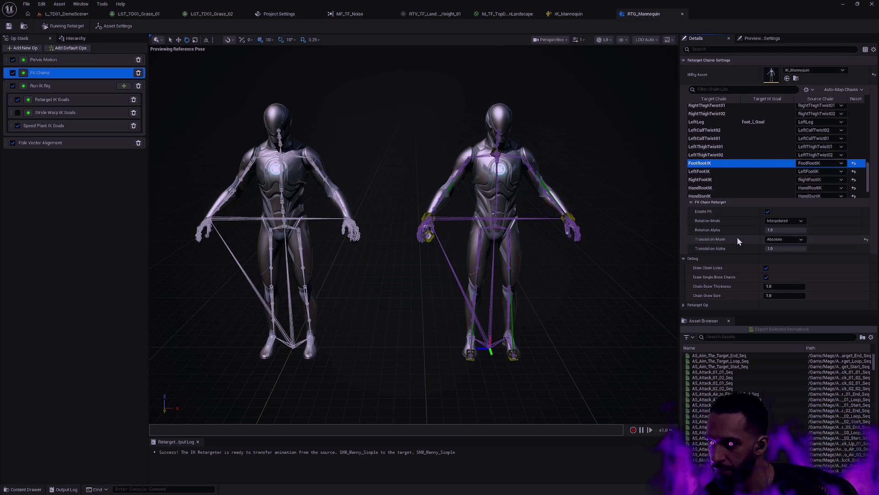
click(715, 172)
click(706, 180)
click(707, 188)
Check HandGunIK, LeftHandIK, RightHandIK and Weapon_Holder, then recheck LeftThumb's rotation mode
scroll(720, 170, down, 2)
click(712, 169)
click(712, 178)
click(714, 186)
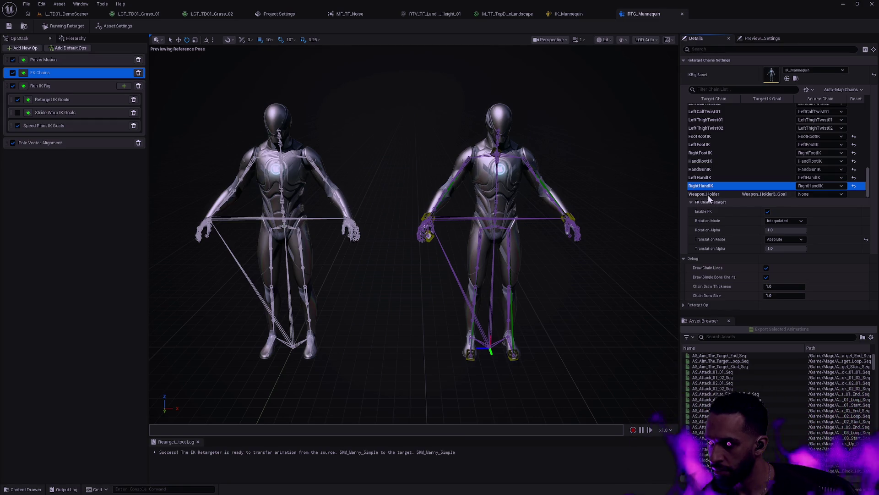
click(708, 195)
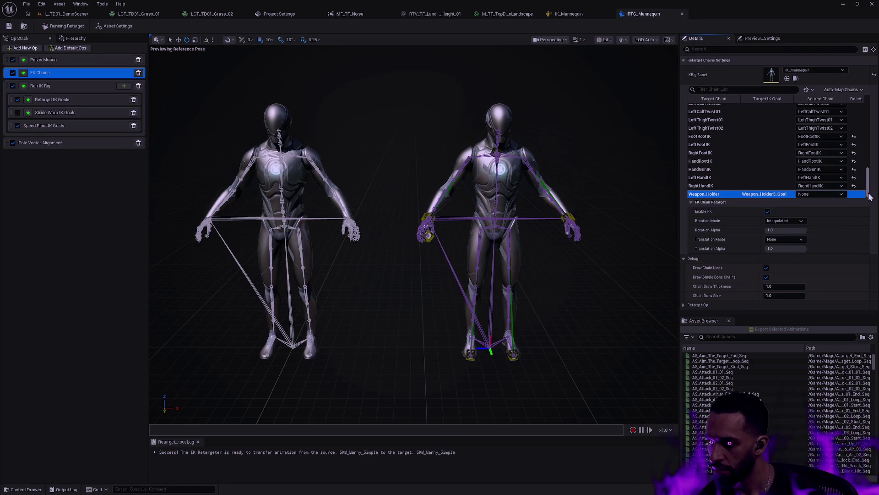
drag(870, 196, 869, 143)
click(728, 138)
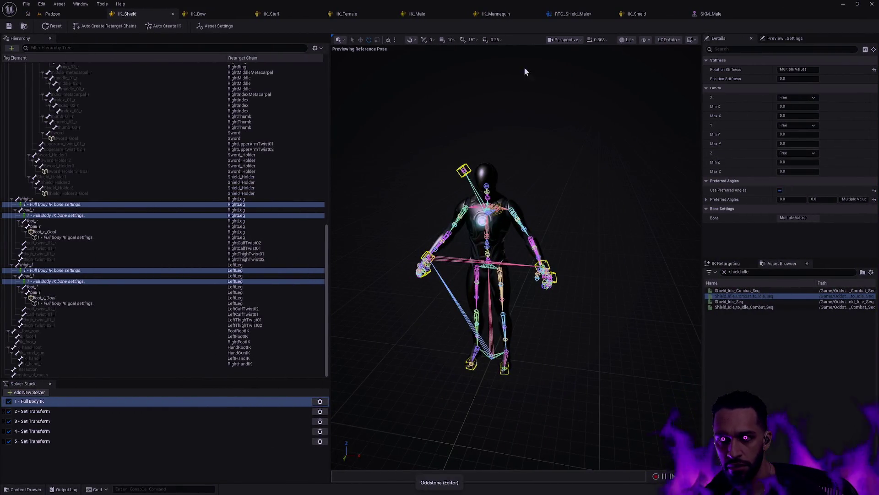
Compare the Pelvis Motion settings of RTG_Shield_Male against those of RTG_Mannequin
click(598, 13)
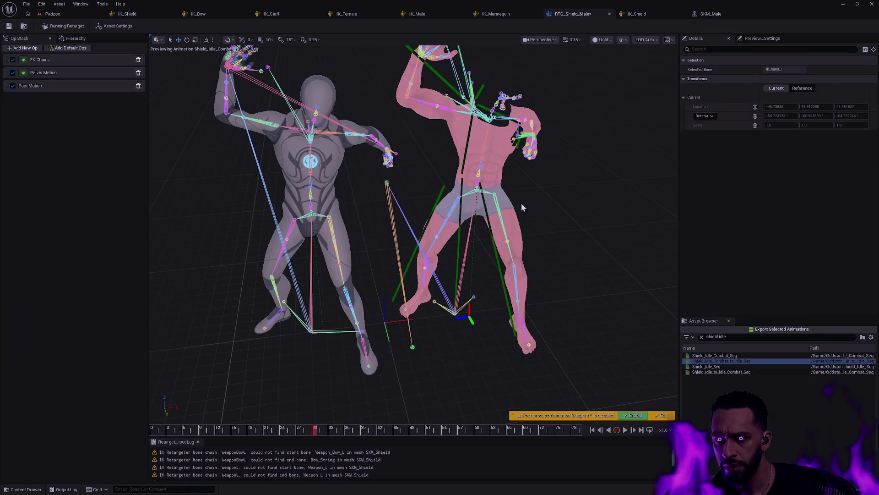
click(54, 73)
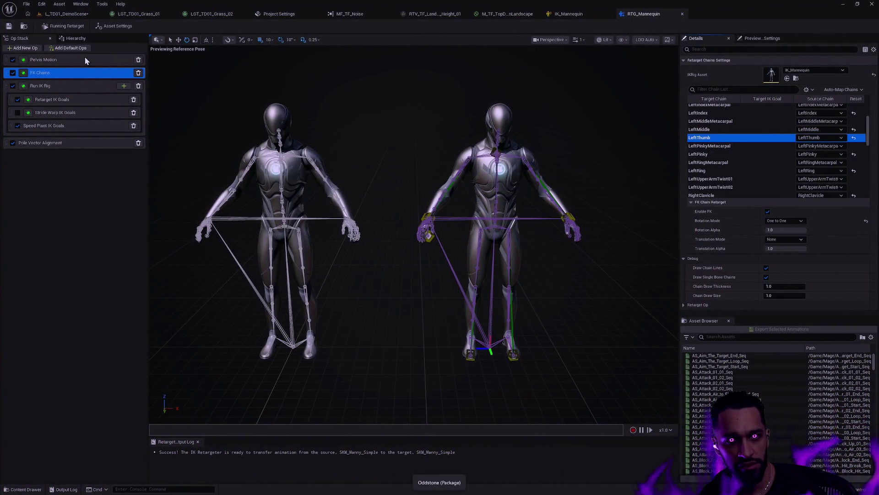
click(82, 61)
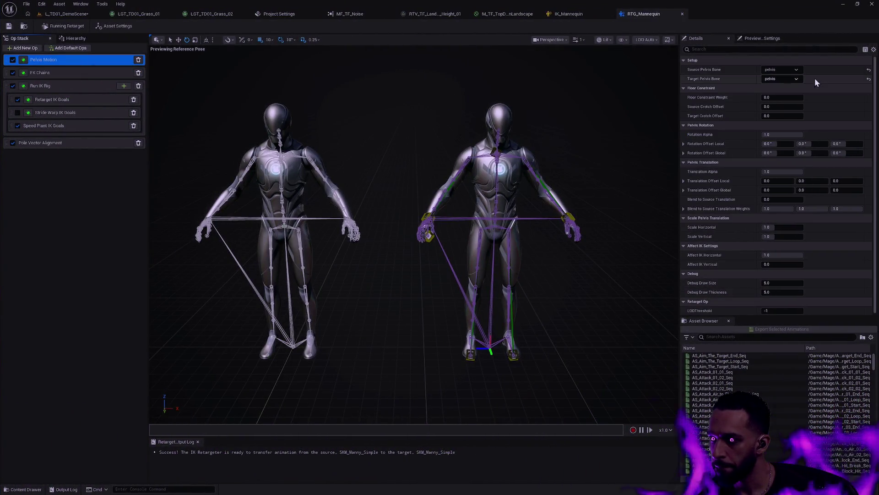
scroll(778, 224, down, 1)
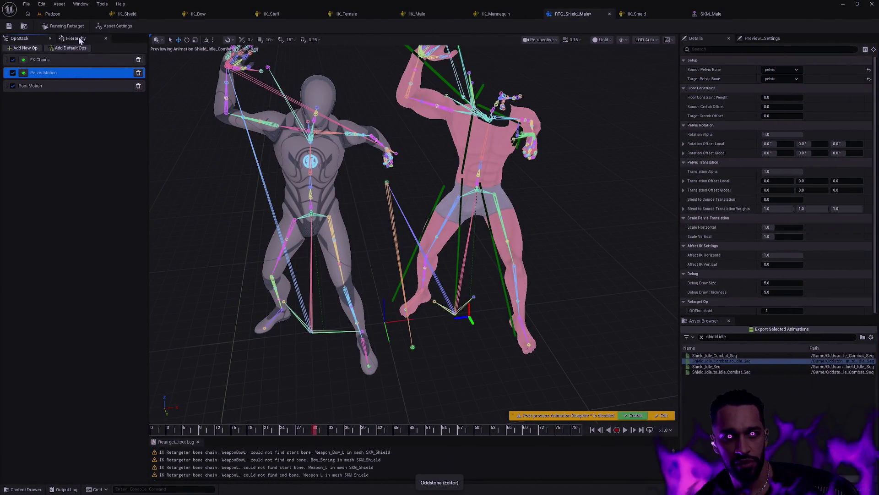
Show the target skeleton's bone hierarchy in RTG_Shield_Male
click(76, 39)
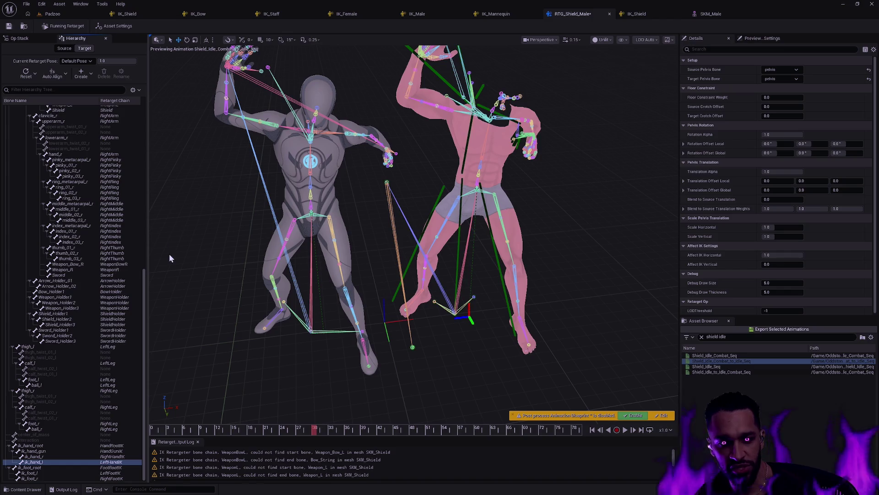
Reframe the camera on both animated characters
click(144, 302)
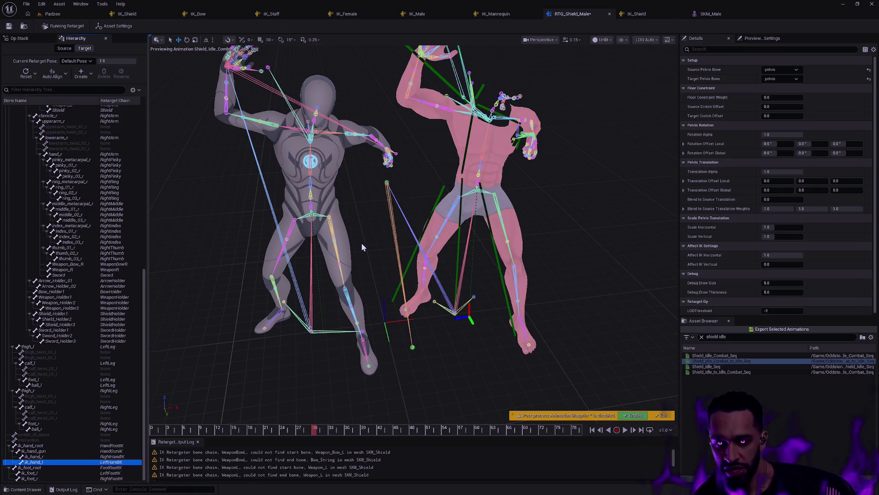
scroll(362, 248, up, 3)
scroll(248, 50, up, 5)
drag(471, 275, 471, 201)
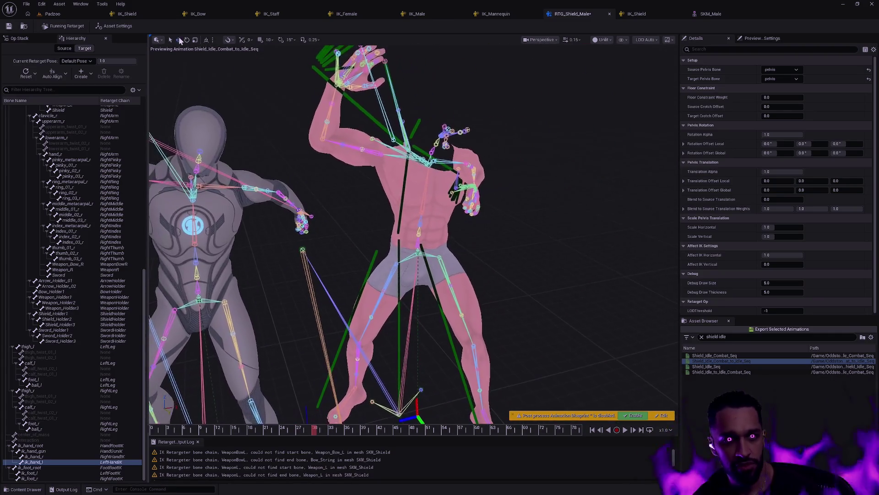
Toggle the Pelvis Motion op off and on to compare, leaving it enabled
click(20, 38)
click(13, 73)
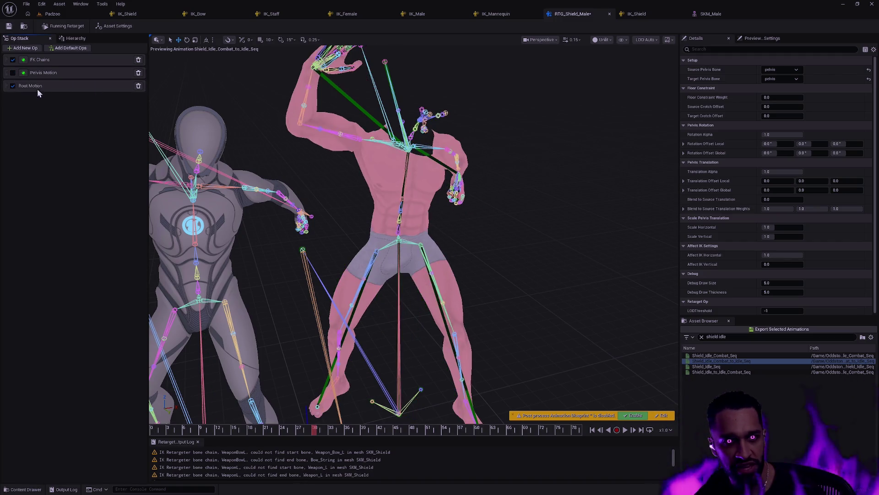
click(13, 73)
click(13, 72)
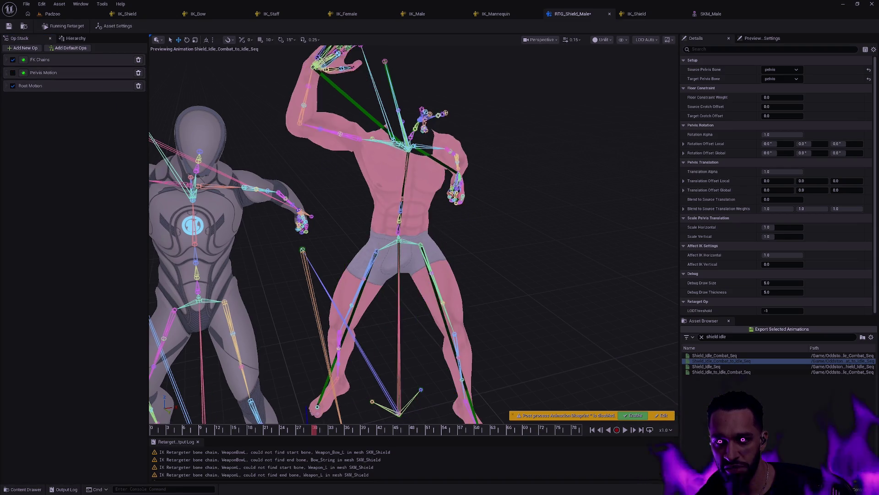
scroll(388, 218, up, 10)
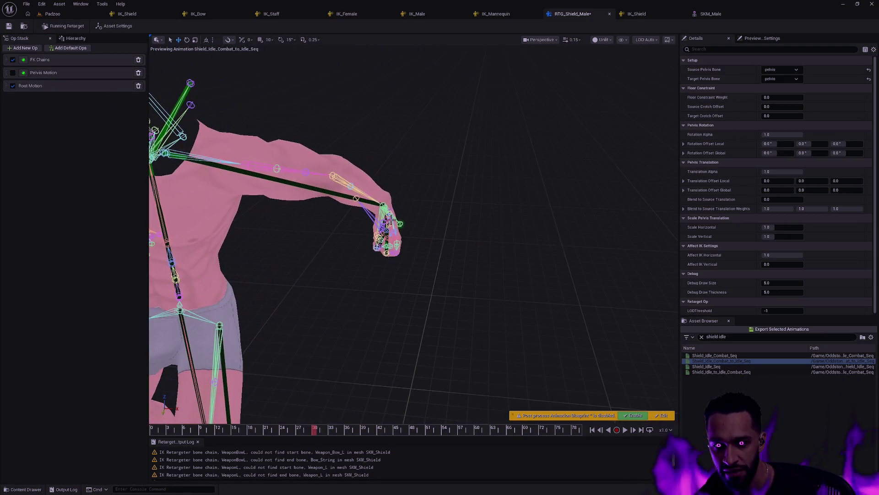
scroll(389, 218, up, 10)
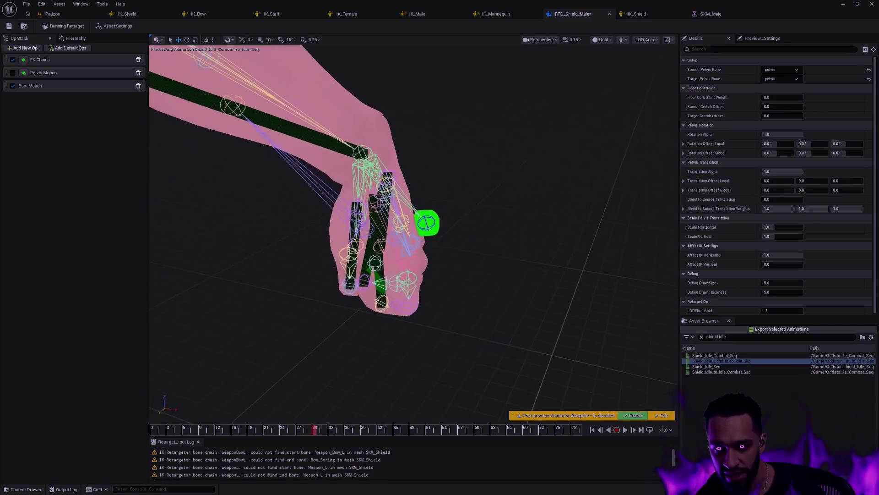
scroll(388, 218, down, 10)
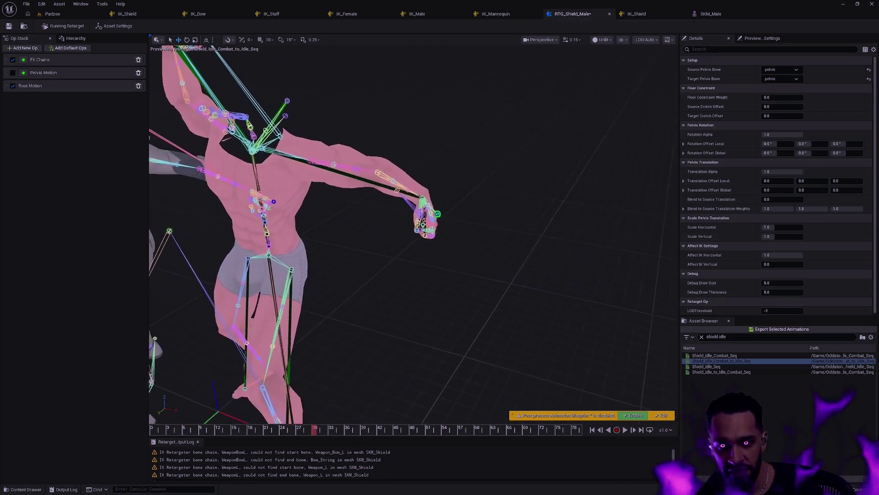
click(14, 73)
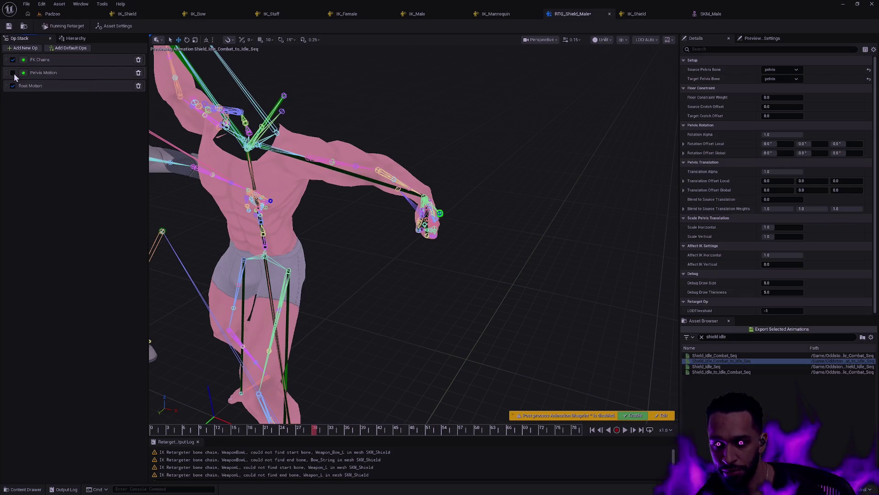
scroll(220, 275, up, 5)
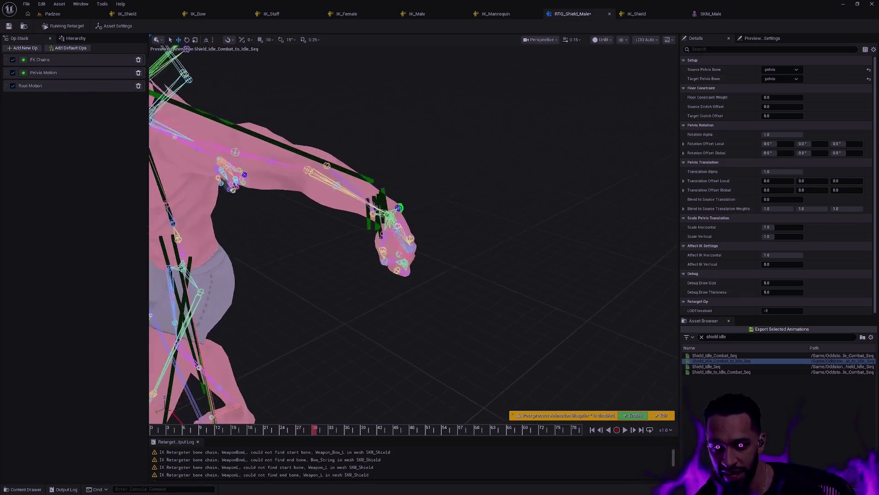
Rewind the preview to frame 0 and zoom on the hand with Pelvis Motion disabled
click(282, 432)
drag(283, 433, 151, 433)
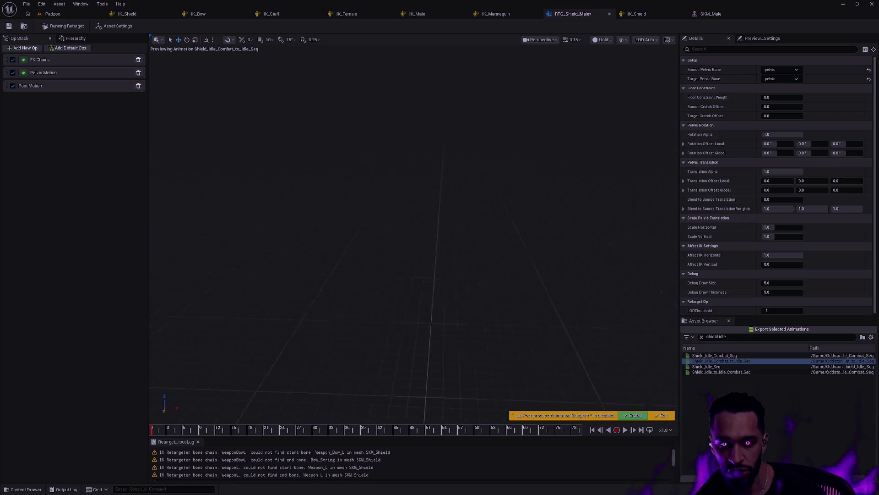
mouse_move(153, 182)
mouse_down()
mouse_move(165, 174)
mouse_move(178, 192)
mouse_move(188, 156)
mouse_up()
mouse_move(416, 307)
mouse_down()
mouse_move(407, 298)
mouse_move(416, 307)
mouse_up()
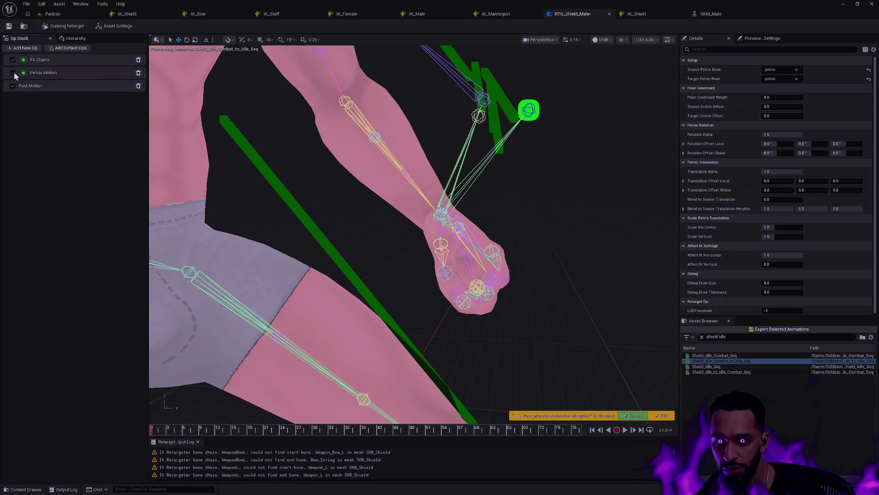
click(13, 73)
mouse_move(285, 138)
mouse_down()
mouse_move(300, 112)
mouse_move(312, 122)
mouse_up()
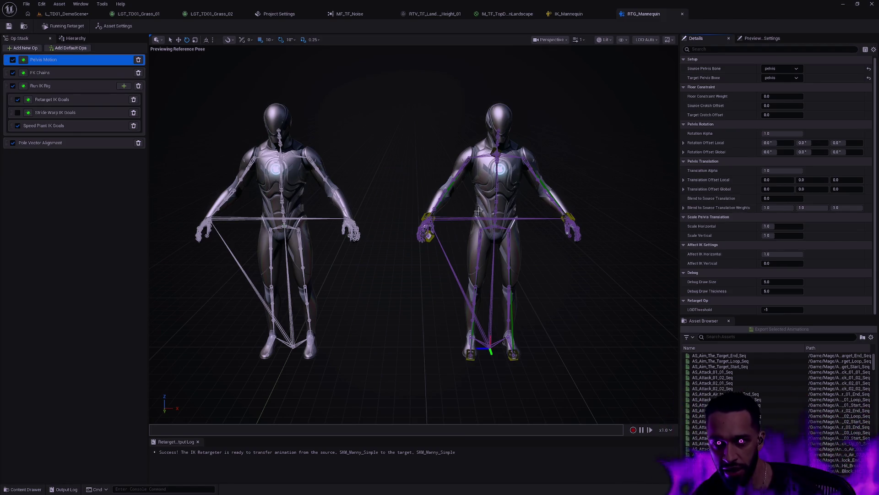
Hop to the demo level and back, then reveal RTG_Mannequin in the Rigs folder with Ctrl+Space
click(63, 14)
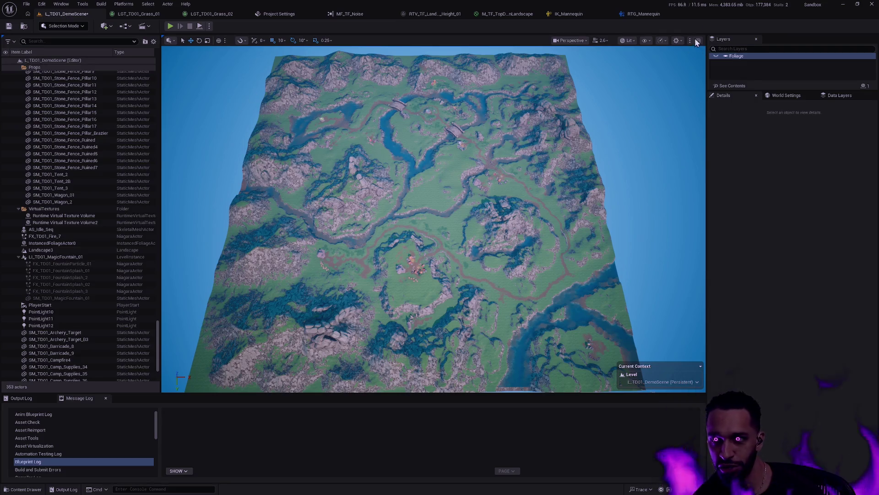
click(644, 14)
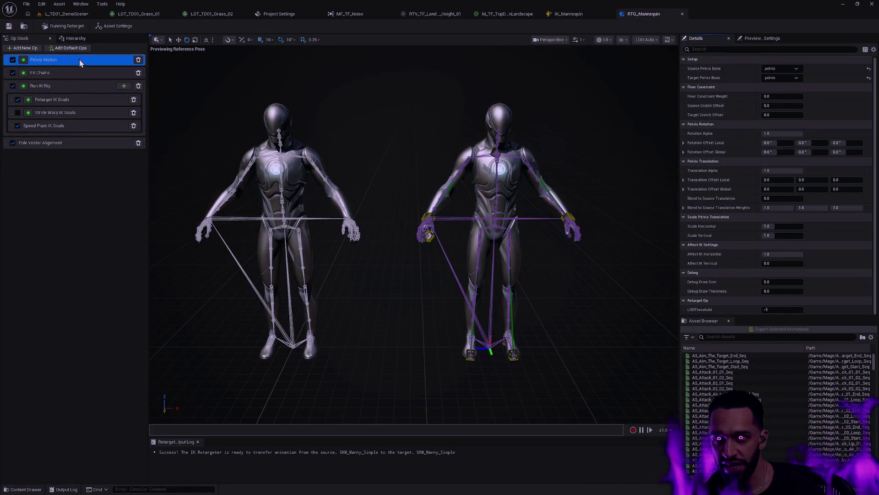
key(ctrl+space)
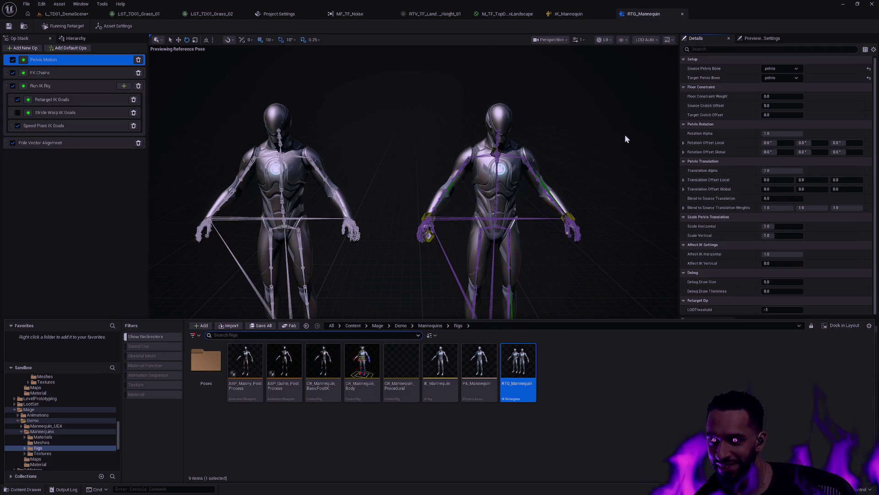
Close the Content Drawer and review RTG_Mannequin's source and target asset settings
click(644, 16)
click(319, 85)
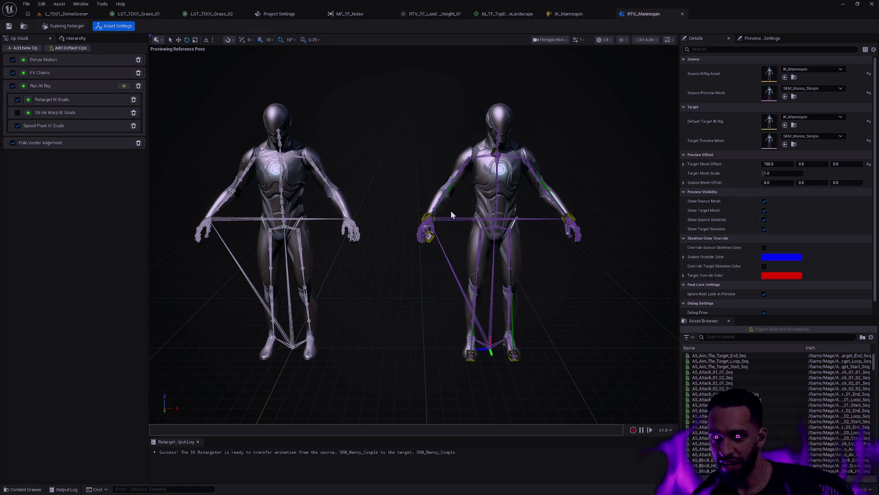
scroll(537, 259, up, 5)
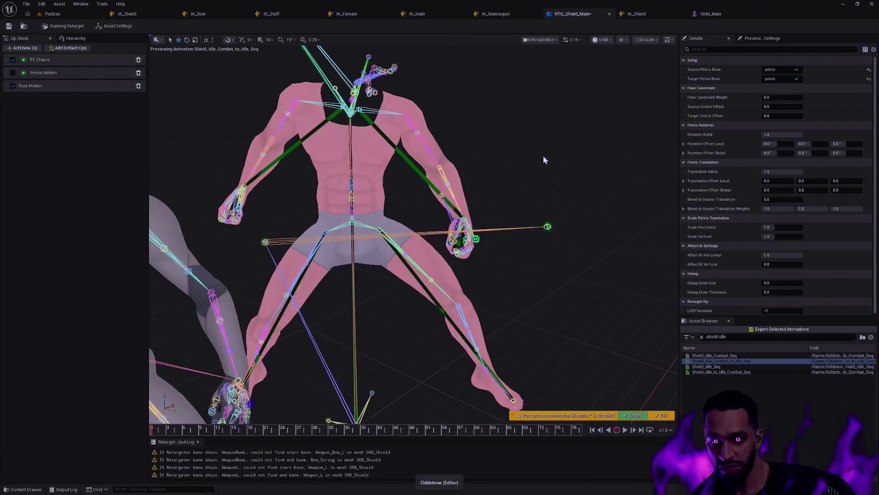
Frame both skeletons and set the viewport to draw only selected bones
key(f)
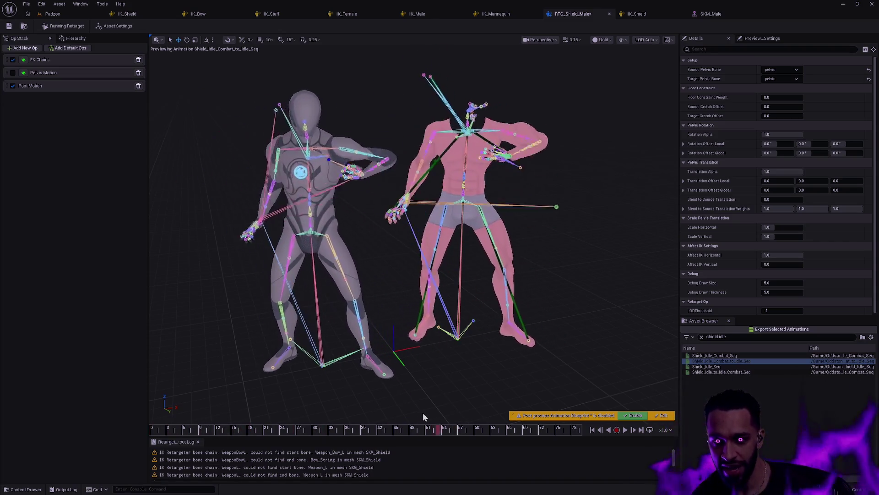
click(609, 41)
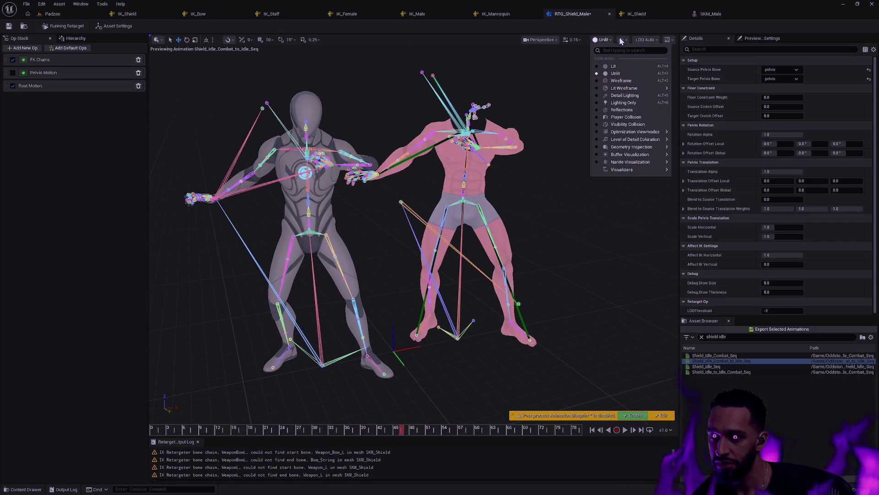
click(620, 40)
mouse_move(662, 97)
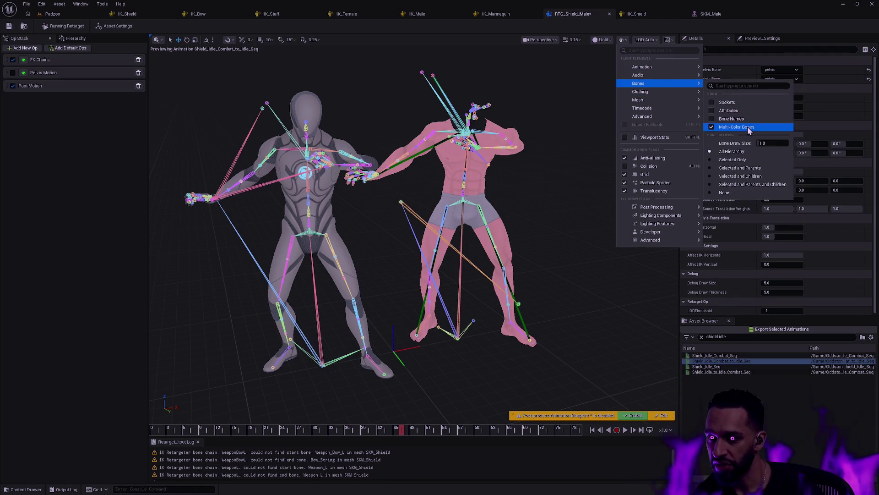
click(735, 160)
Turn off FK Chains chain lines, enable the Pelvis Motion op, and scrub back to about frame 27
click(49, 86)
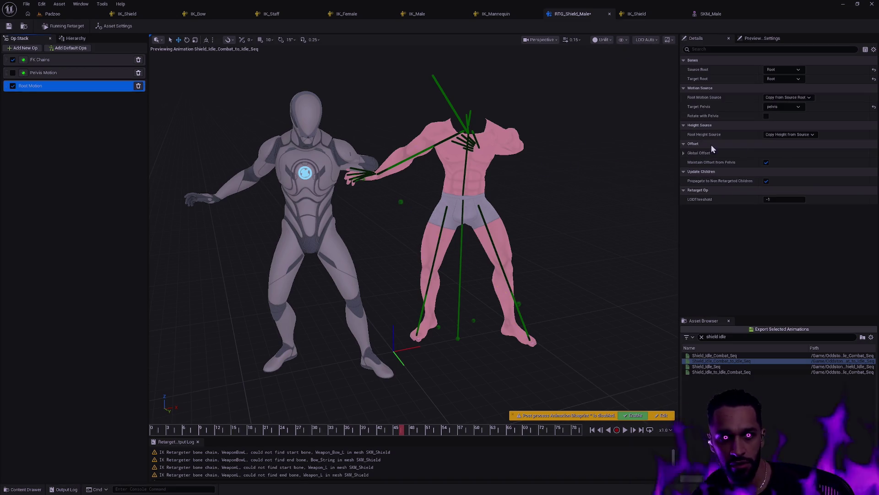
click(73, 73)
click(74, 60)
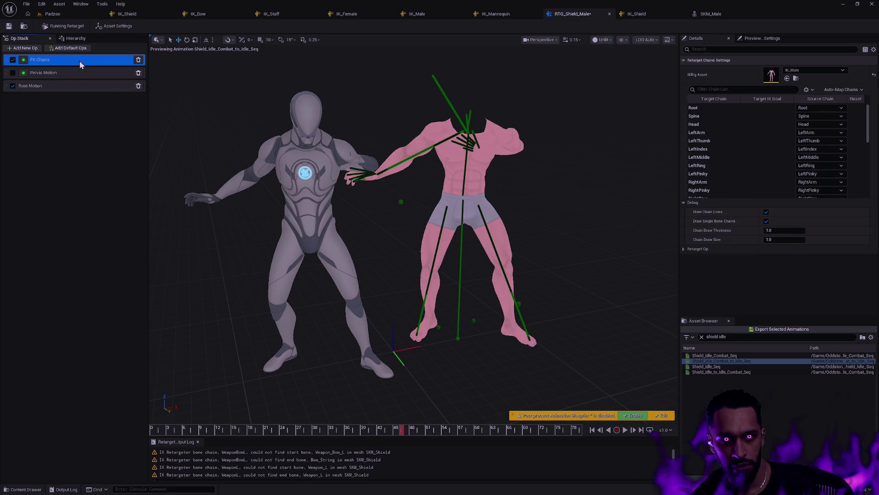
click(766, 212)
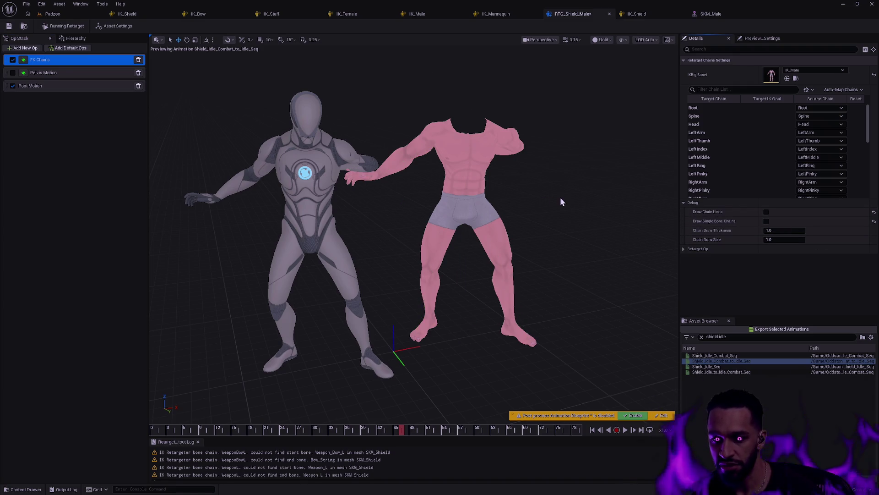
click(13, 72)
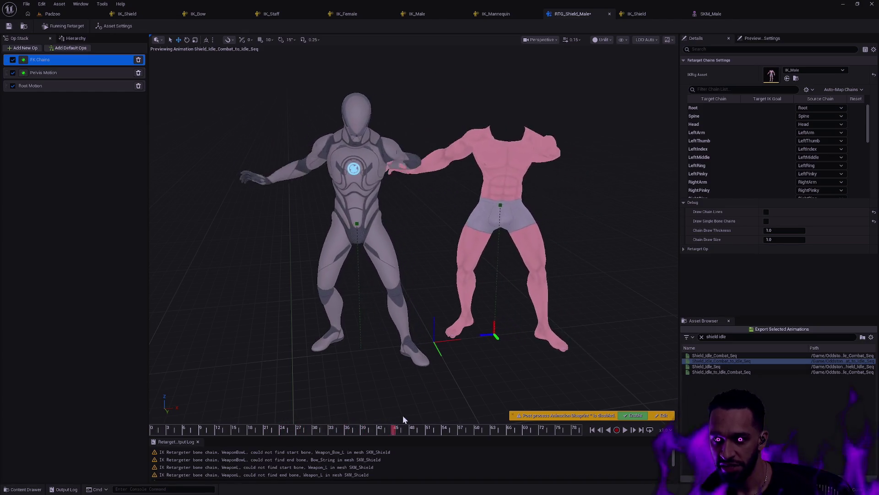
mouse_move(366, 426)
mouse_down()
mouse_move(202, 415)
mouse_move(360, 427)
mouse_move(319, 420)
mouse_up()
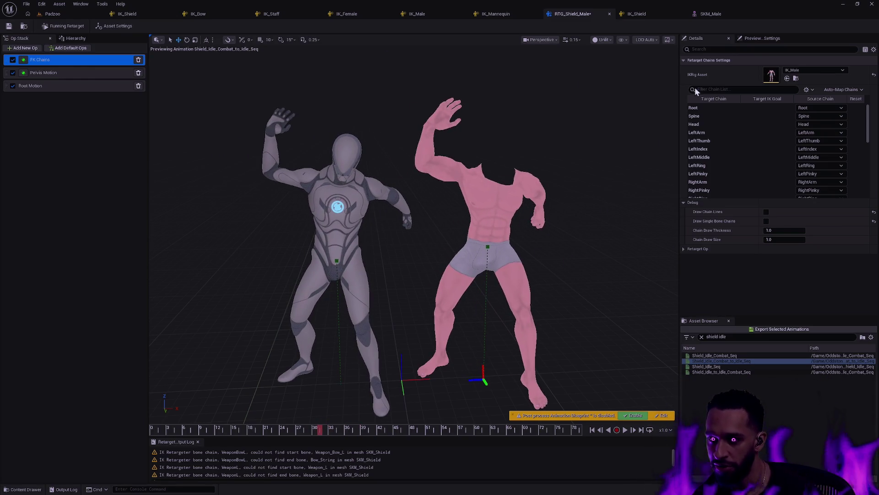
drag(870, 125, 869, 179)
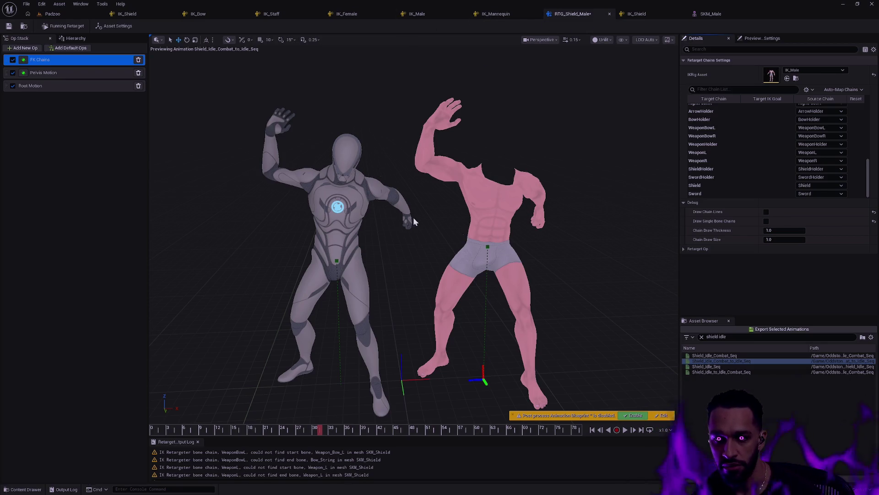
click(621, 40)
Draw the full bone hierarchy on both characters and show the source/target asset settings
mouse_move(687, 84)
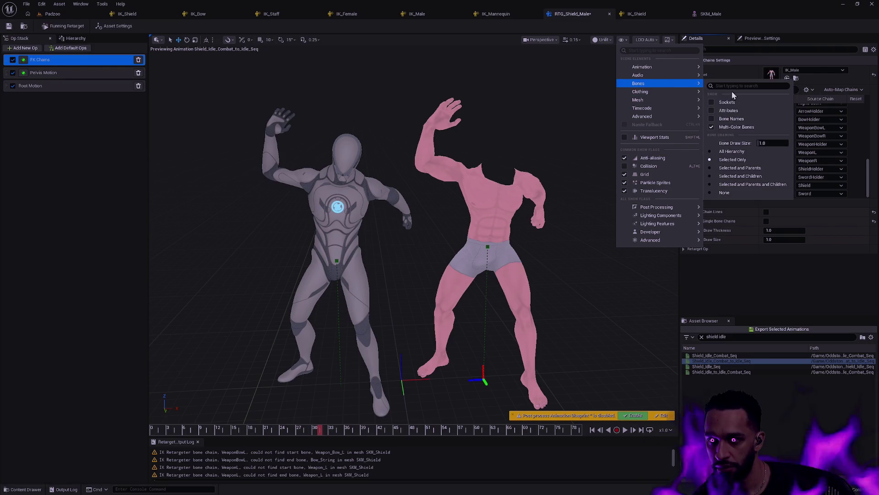
click(741, 153)
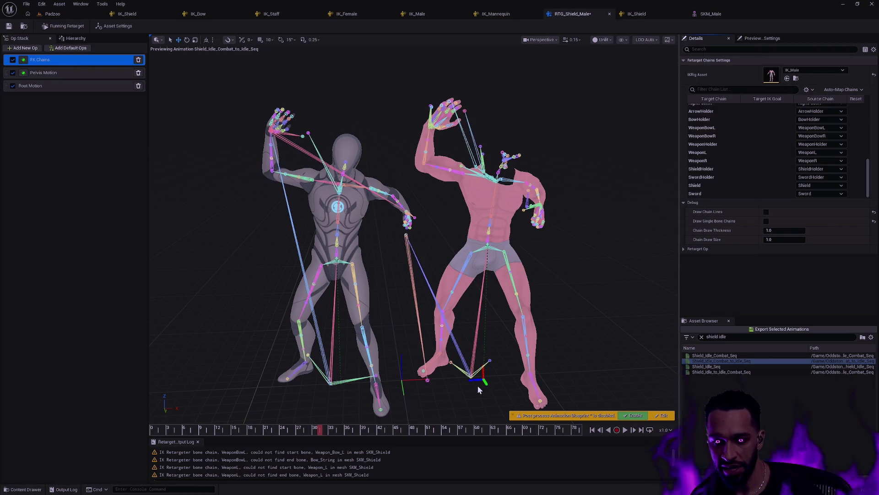
click(479, 345)
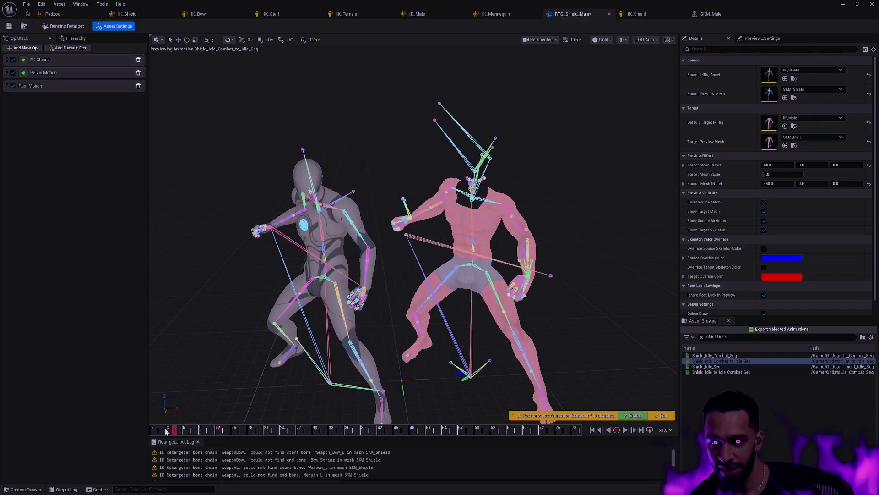
Select the ik_hand_l bone, orbit around both characters, and scrub to around frame 16
click(549, 247)
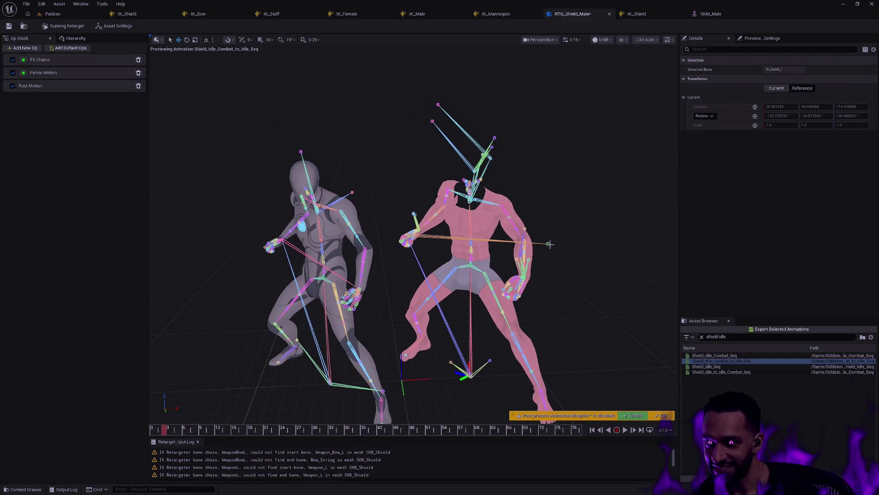
scroll(561, 252, up, 5)
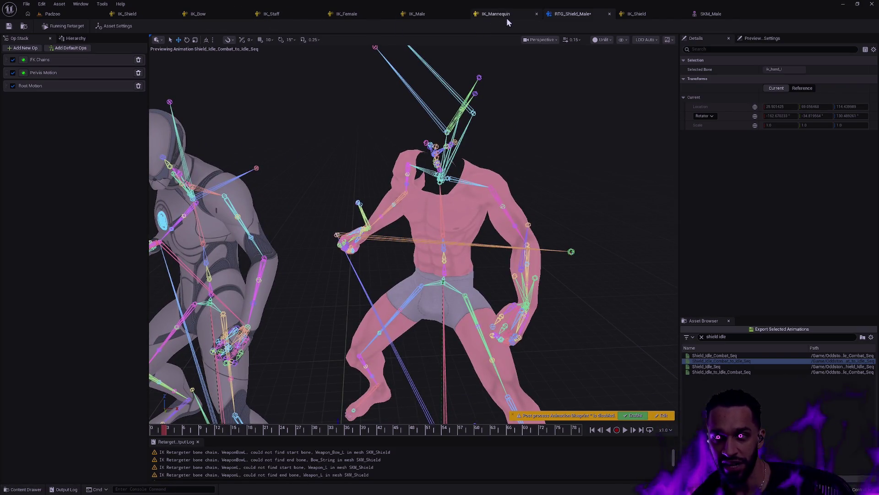
mouse_move(569, 242)
mouse_down()
mouse_move(527, 241)
mouse_move(527, 213)
mouse_move(545, 211)
mouse_move(522, 212)
mouse_up()
mouse_move(594, 288)
mouse_down()
mouse_move(577, 288)
mouse_move(595, 288)
mouse_up()
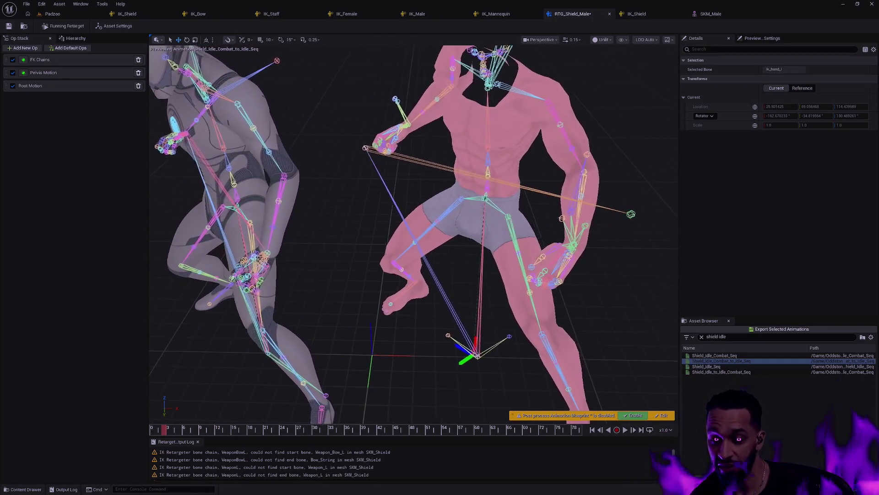
mouse_move(196, 427)
mouse_down()
mouse_move(580, 385)
mouse_move(347, 389)
mouse_up()
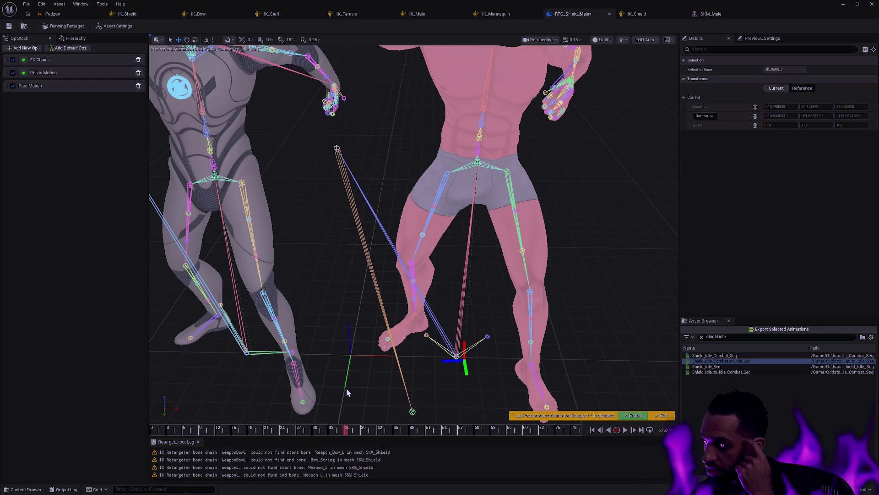
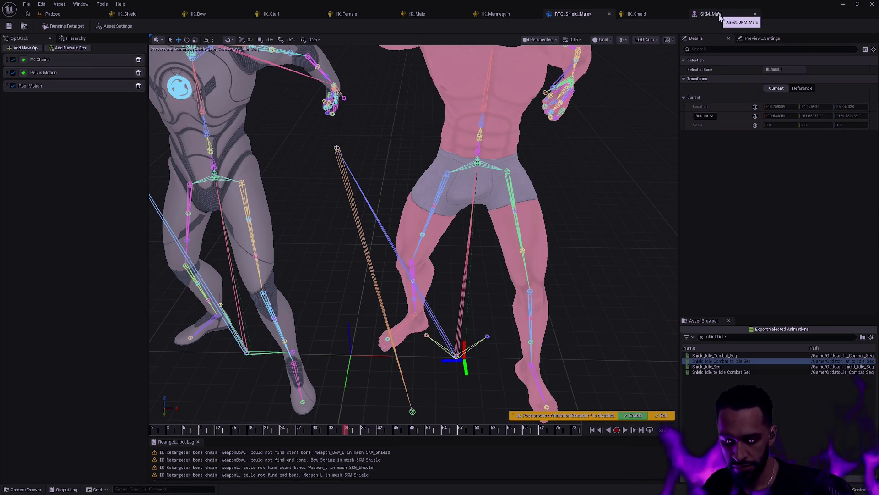
Open the SKM_Shield skeletal mesh and frame the character with its shield
key(ctrl+p)
text(SKM_Shield)
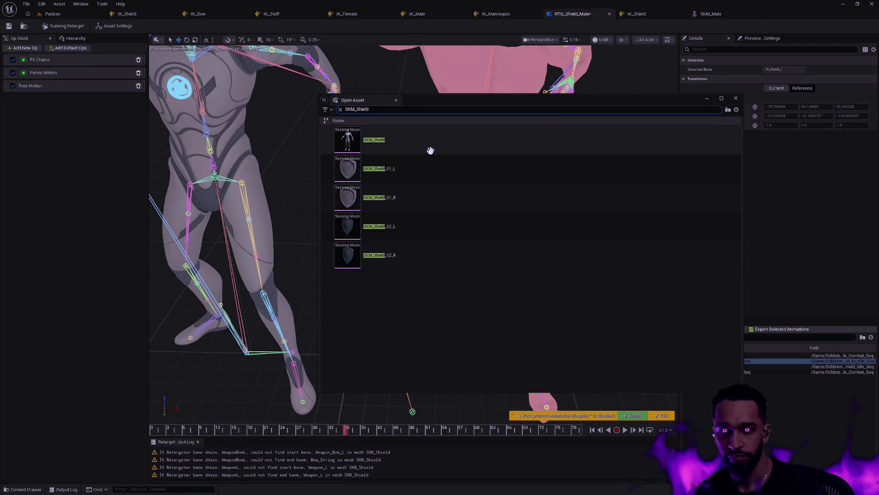
double_click(430, 140)
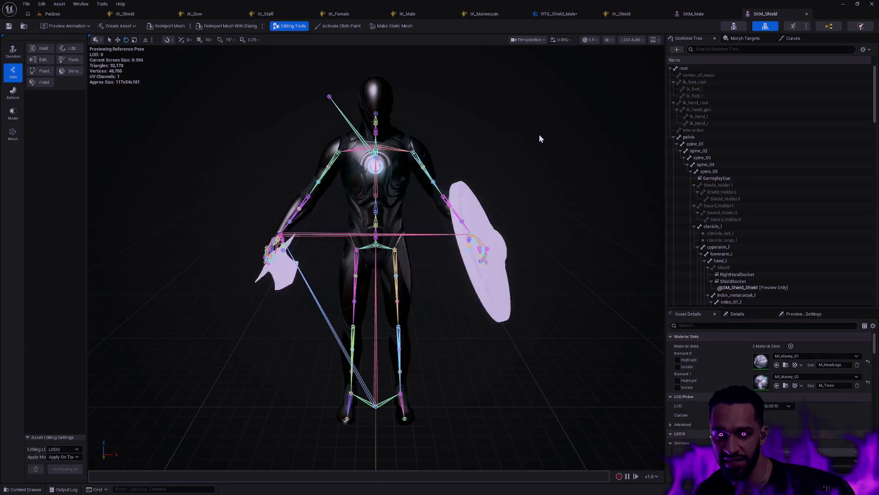
drag(540, 182, 512, 165)
mouse_move(517, 267)
mouse_down()
mouse_move(508, 267)
mouse_move(517, 267)
mouse_up()
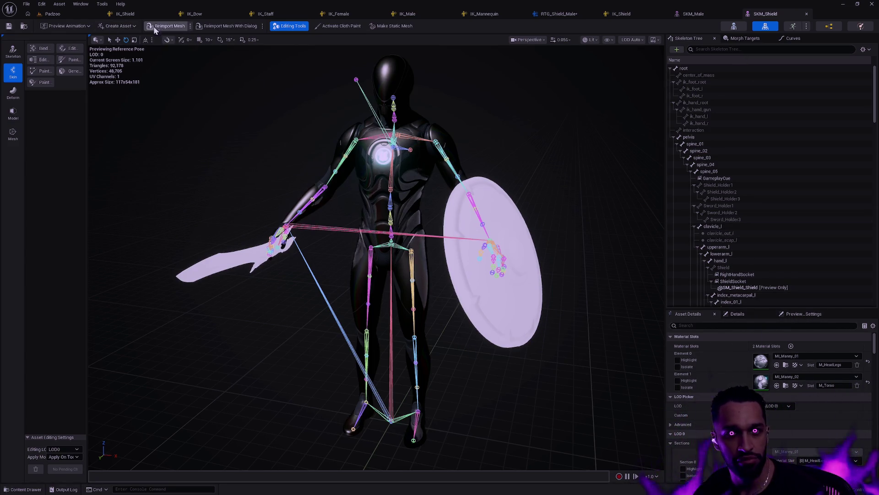
Play Shield_Idle_Combat_to_Idle_Seq as the preview animation on SKM_Shield
click(69, 25)
text(combat)
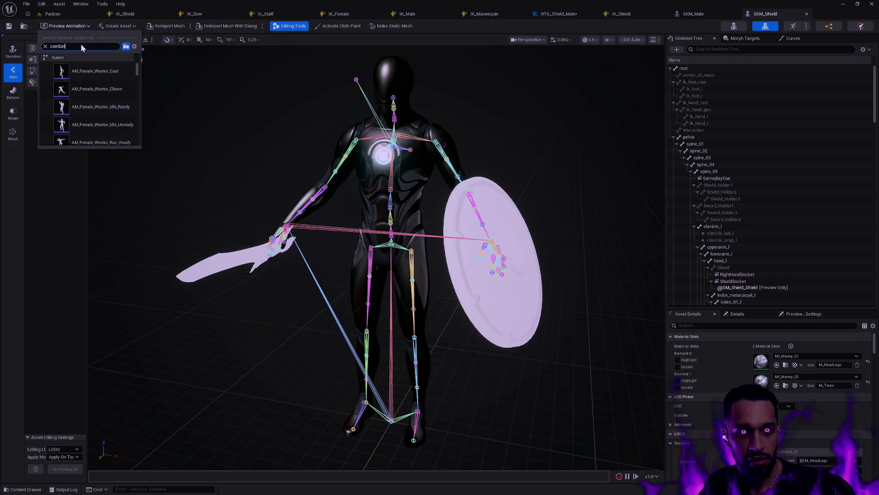
text( idle)
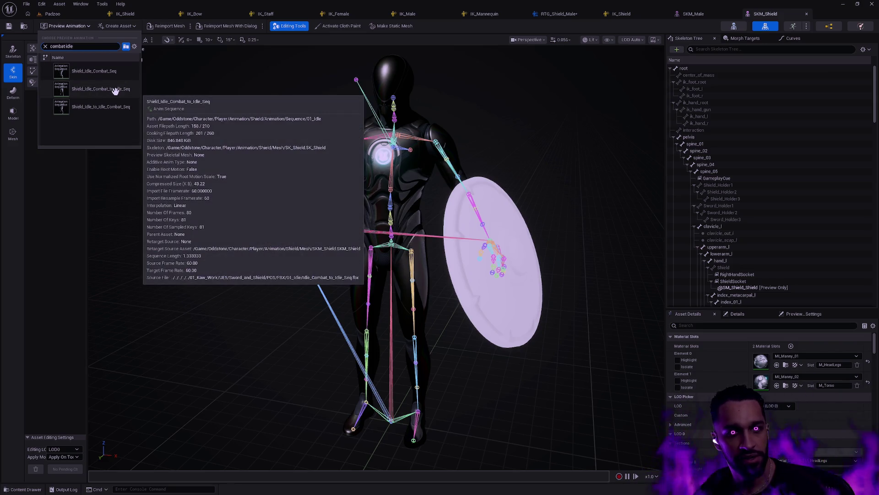
click(115, 90)
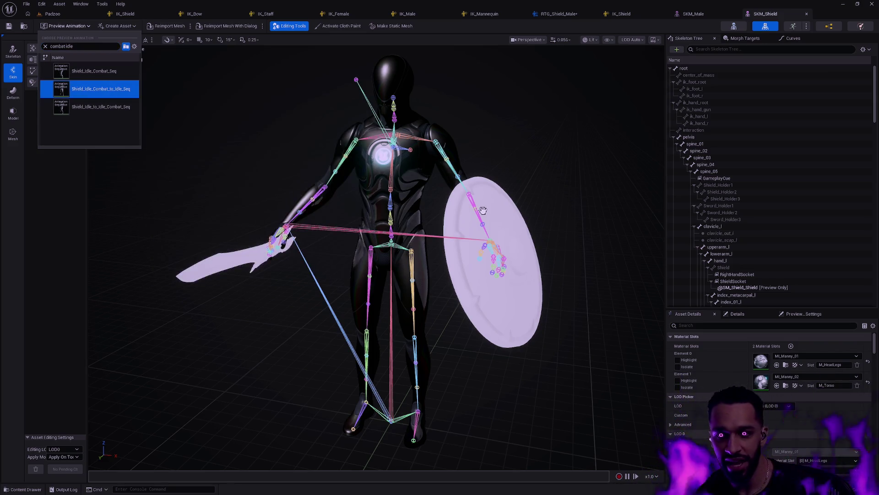
click(114, 90)
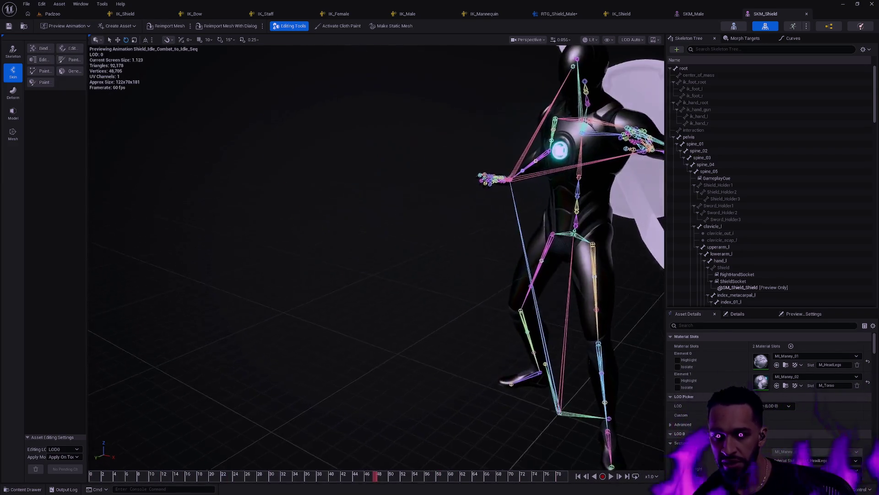
click(81, 477)
drag(80, 477, 544, 477)
scroll(375, 256, up, 10)
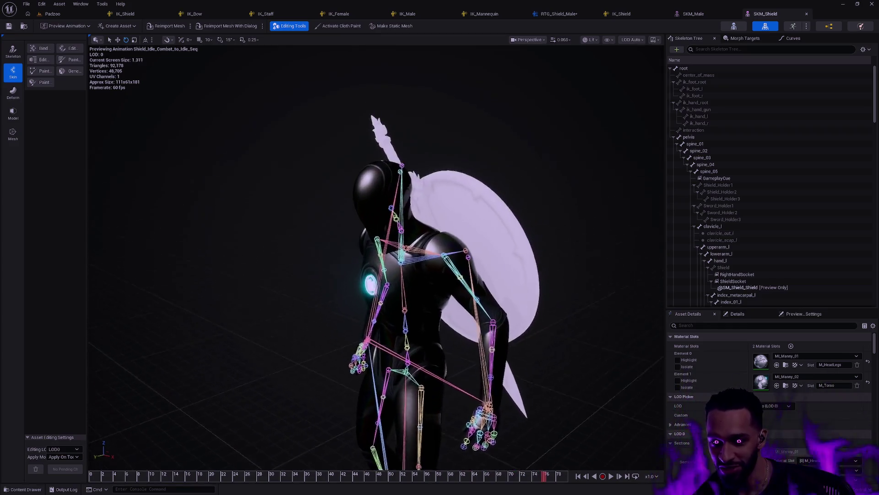
scroll(376, 257, up, 2)
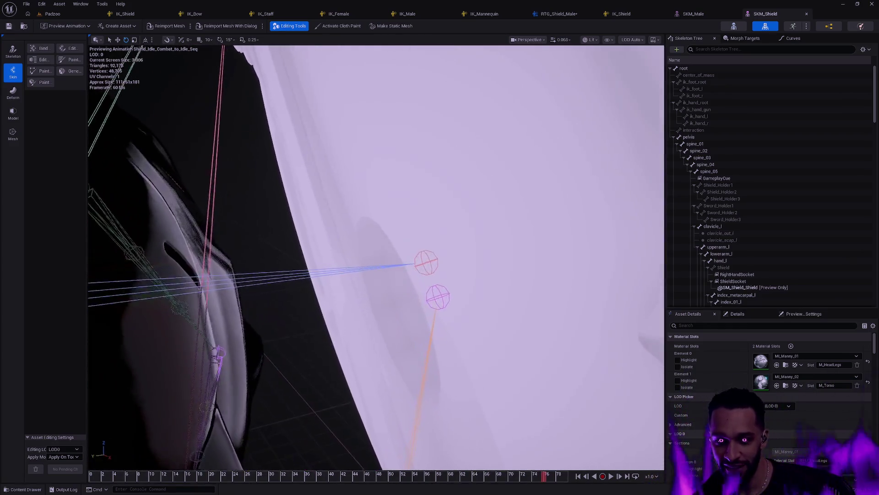
scroll(375, 257, down, 4)
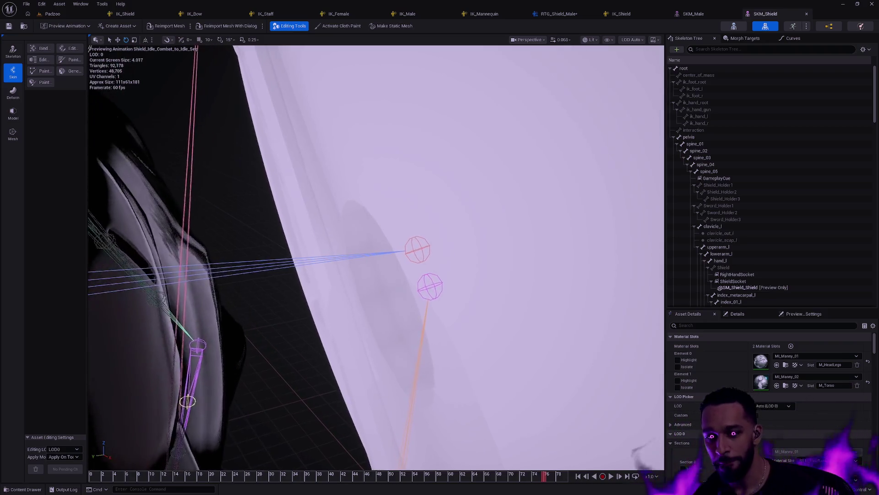
scroll(376, 256, down, 3)
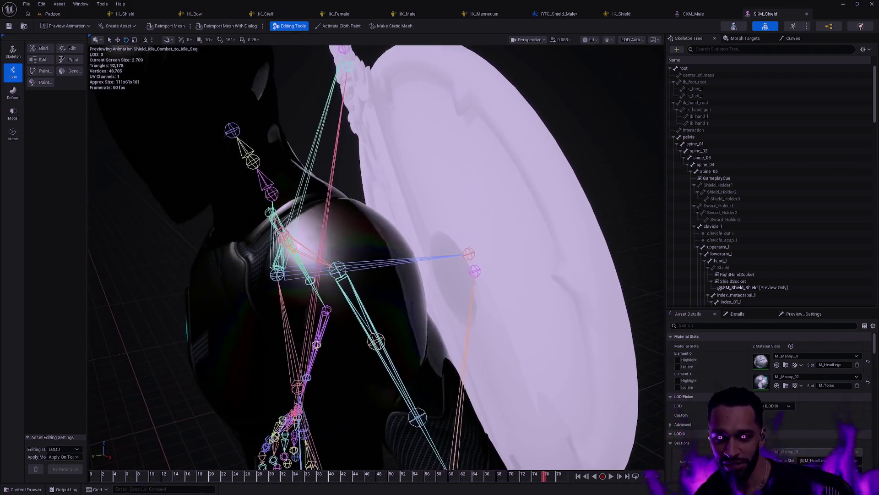
scroll(430, 292, down, 1)
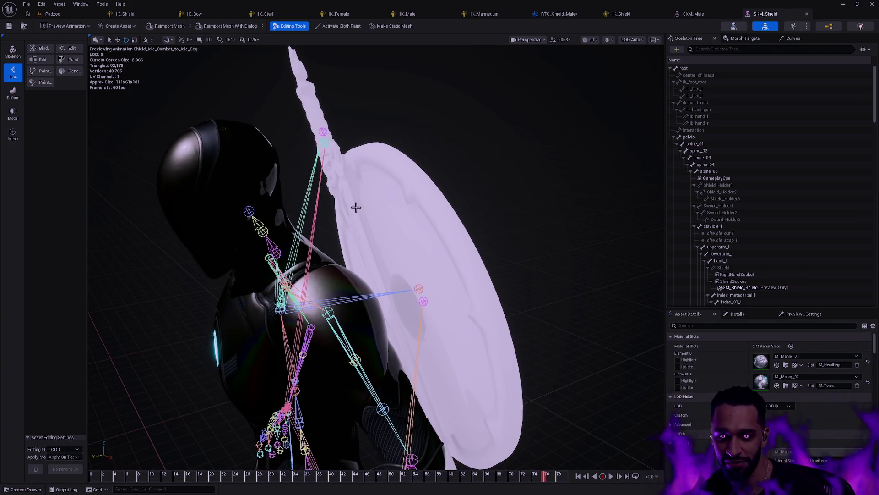
scroll(477, 470, down, 5)
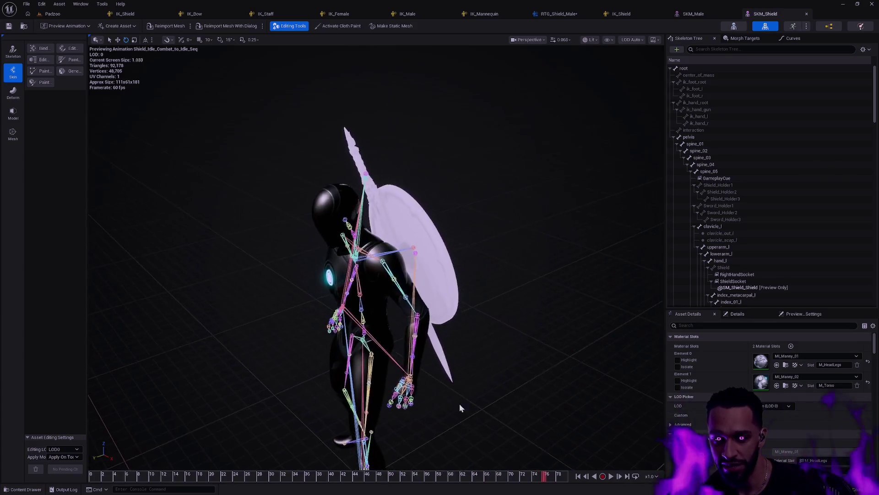
mouse_move(546, 479)
mouse_down()
mouse_move(559, 477)
mouse_move(481, 477)
mouse_move(488, 477)
mouse_up()
click(415, 268)
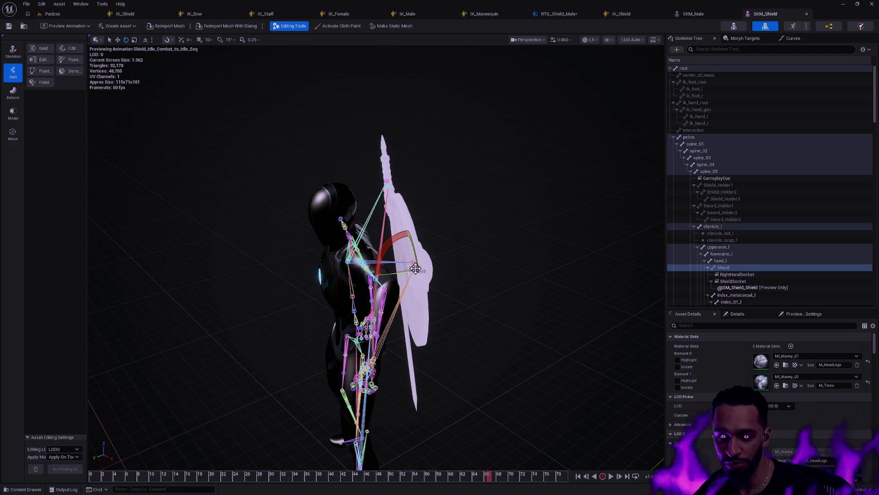
mouse_move(486, 479)
mouse_down()
mouse_move(380, 476)
mouse_move(229, 450)
mouse_move(412, 472)
mouse_move(566, 475)
mouse_up()
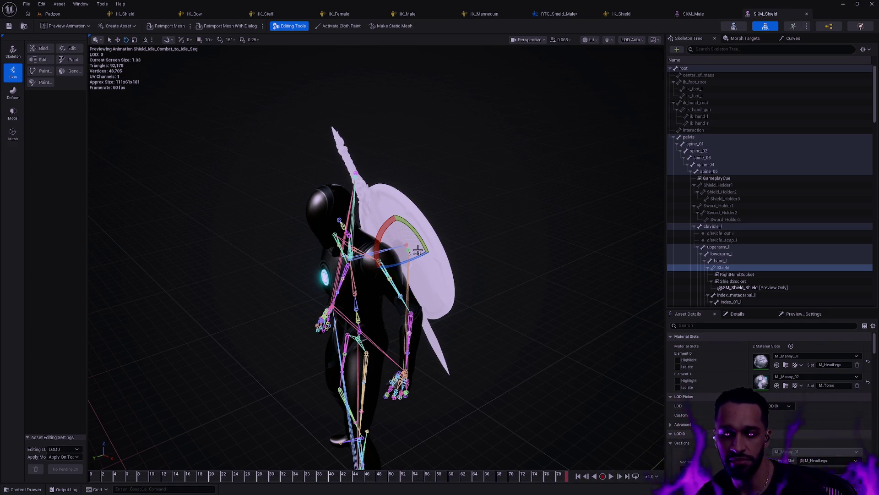
scroll(446, 290, up, 4)
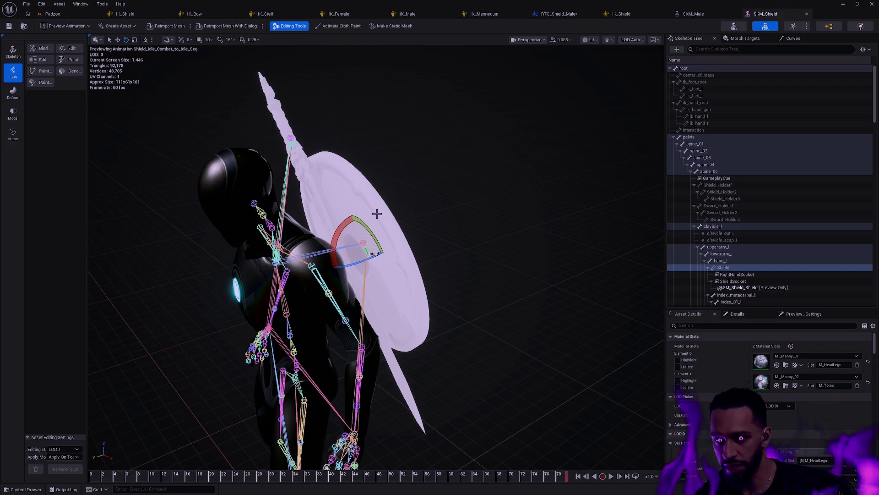
mouse_move(452, 265)
mouse_down()
mouse_move(447, 247)
mouse_move(485, 190)
mouse_move(467, 180)
mouse_move(455, 255)
mouse_up()
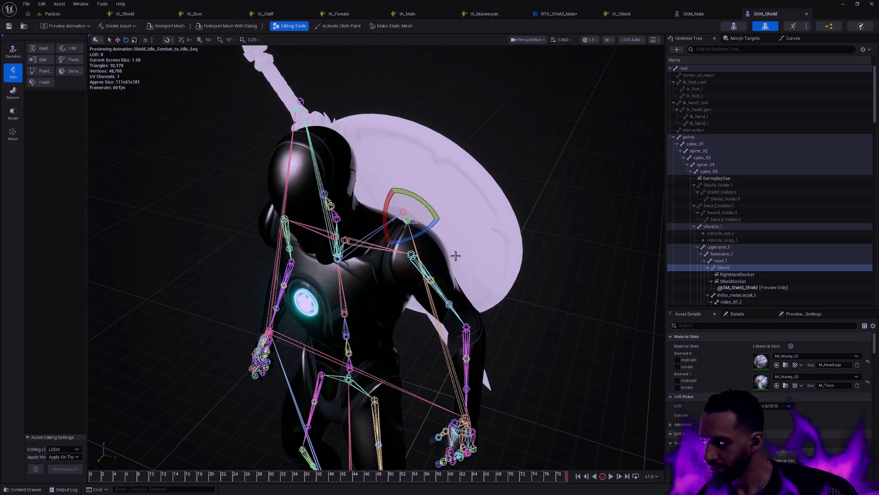
mouse_move(545, 310)
mouse_down()
mouse_move(490, 315)
mouse_move(544, 306)
mouse_up()
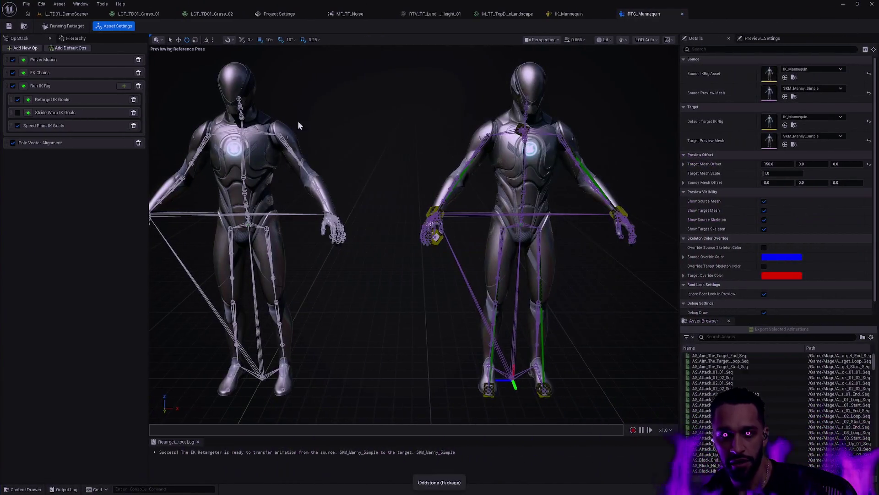
Switch to the already-open SKM_Male mesh editor
key(ctrl+space)
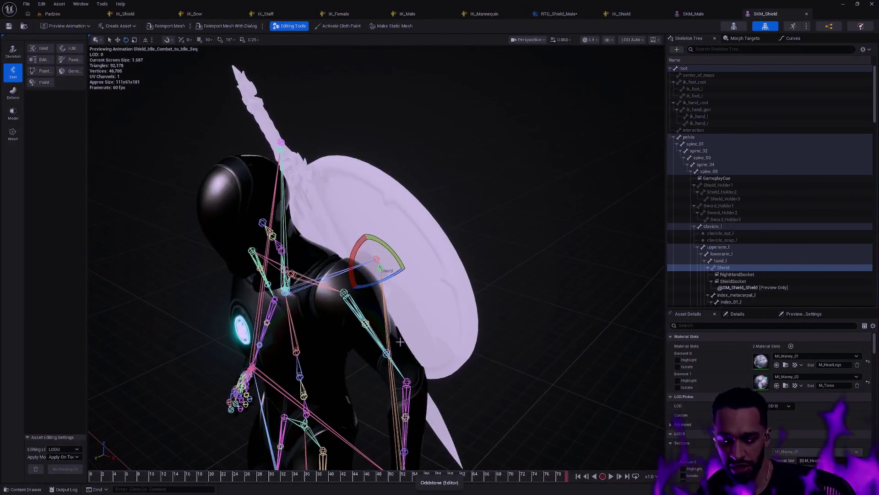
key(ctrl+p)
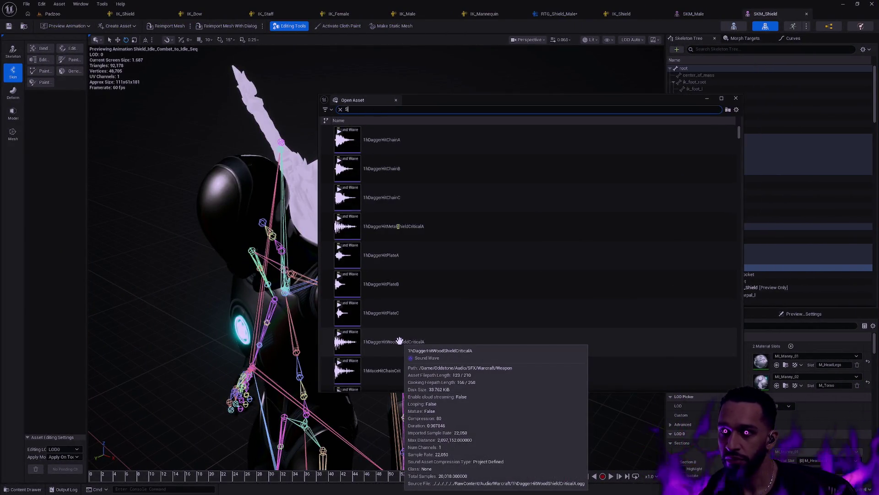
key(Escape)
click(694, 14)
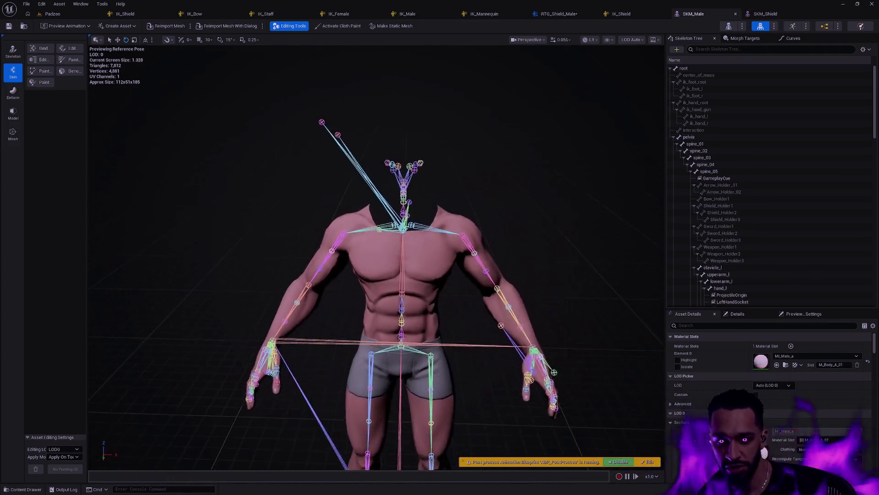
Set the viewport Bones display to None and frame the whole male body
click(608, 40)
mouse_move(650, 84)
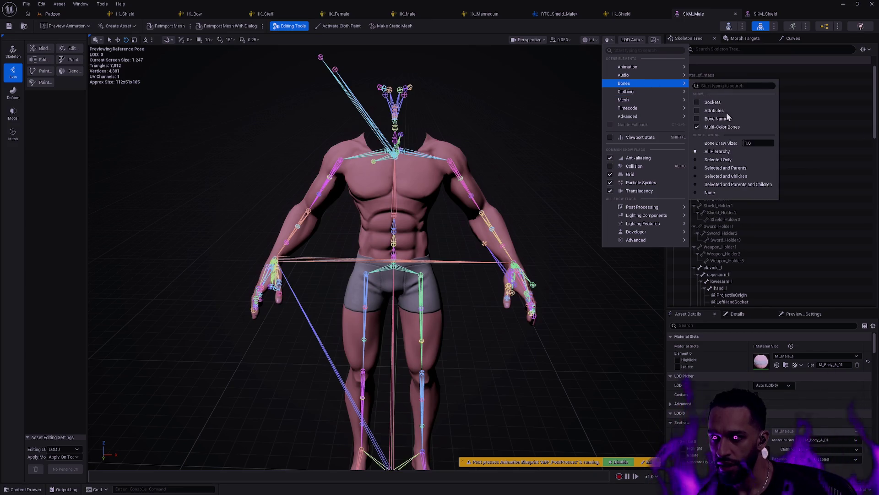
click(760, 159)
mouse_move(573, 186)
mouse_down()
mouse_move(573, 206)
mouse_move(573, 185)
mouse_up()
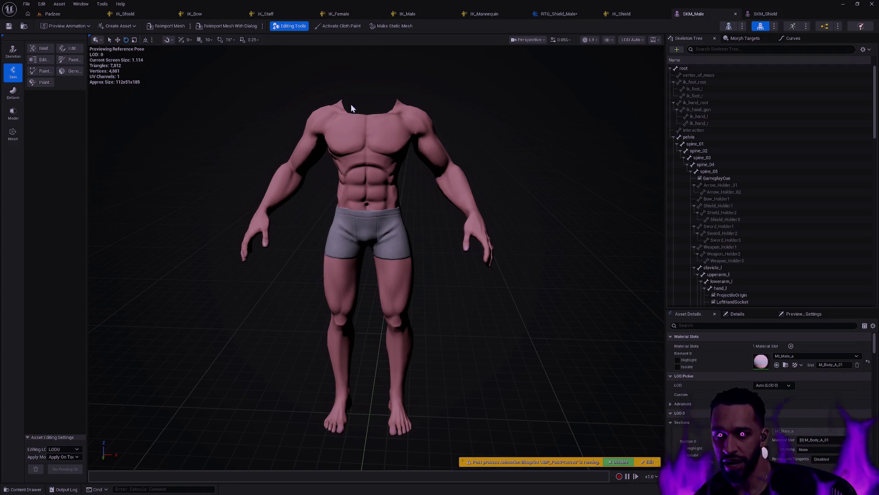
click(591, 43)
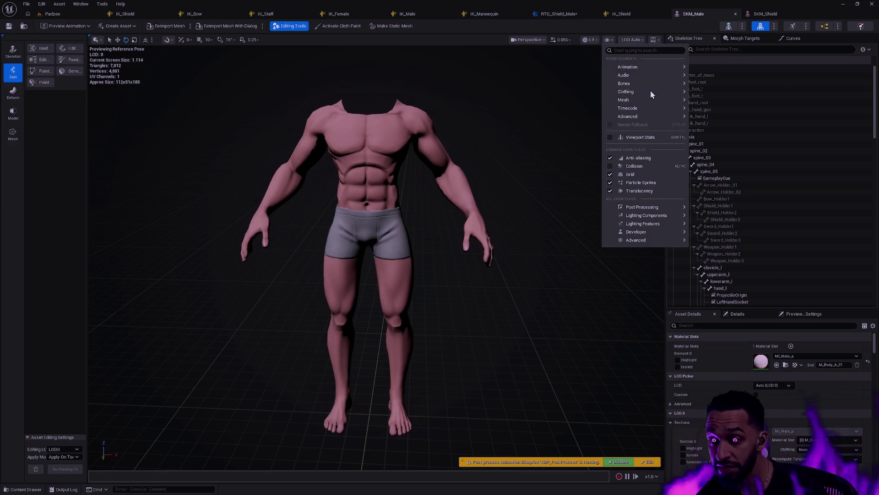
Show the bones again and inspect the Arrow, Sword, Weapon and Shield holder bones
click(735, 150)
mouse_move(480, 143)
mouse_down()
mouse_move(467, 179)
mouse_move(570, 153)
mouse_up()
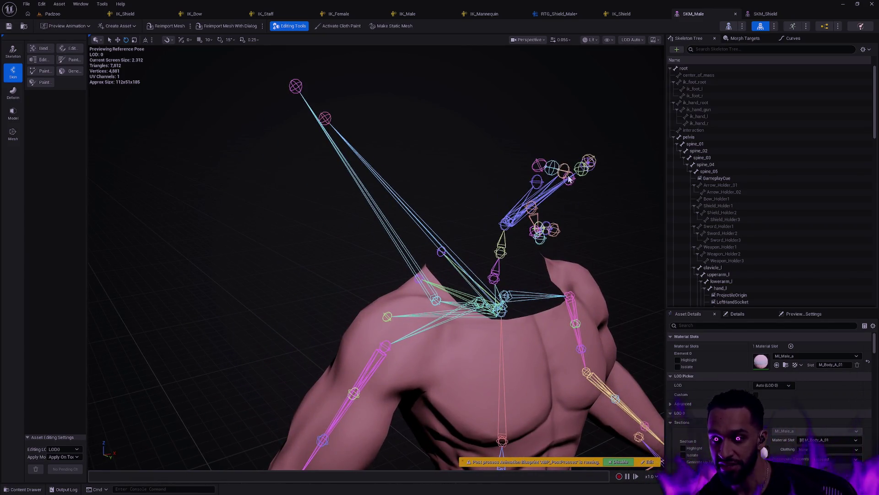
mouse_move(571, 183)
mouse_down()
mouse_move(585, 184)
mouse_move(367, 137)
mouse_up()
click(370, 145)
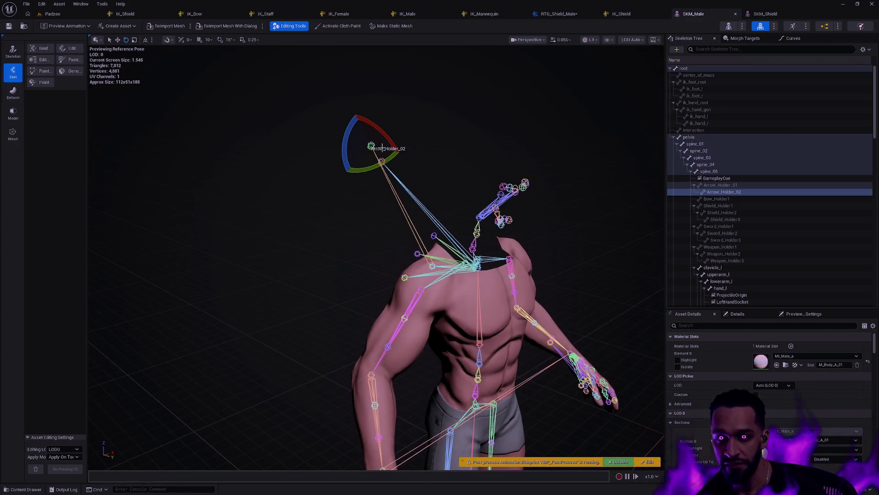
click(371, 146)
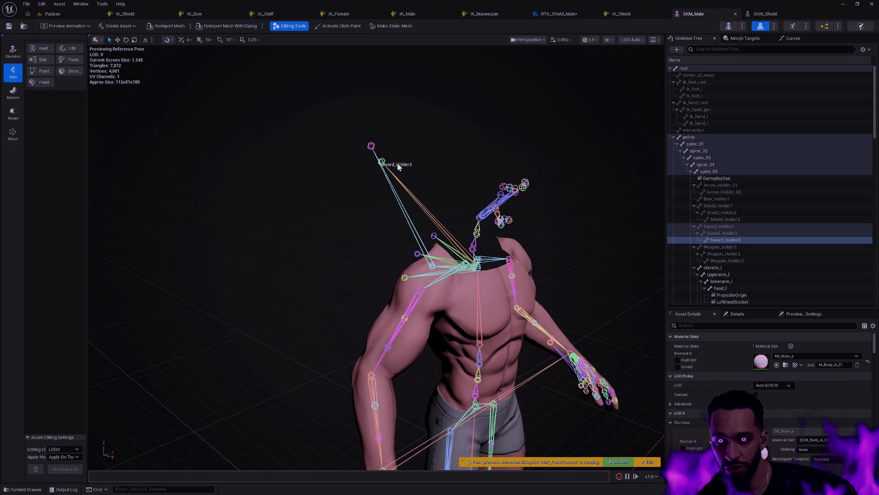
click(434, 236)
click(417, 253)
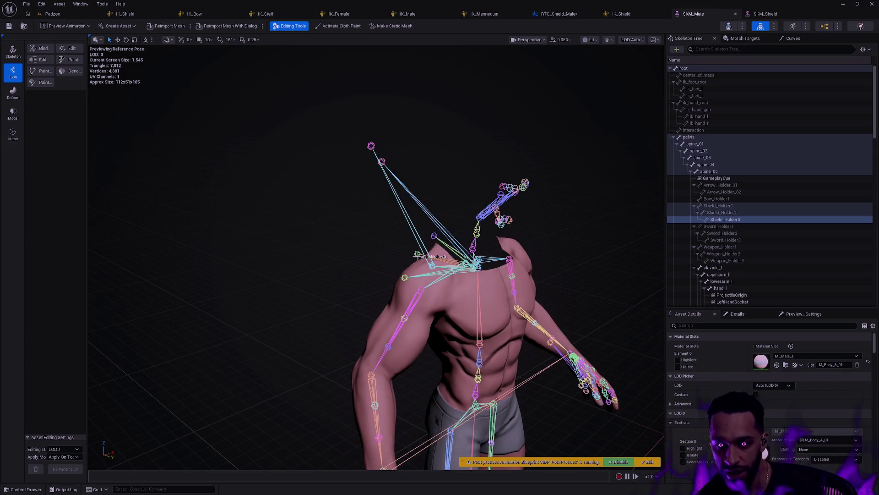
drag(585, 259, 589, 257)
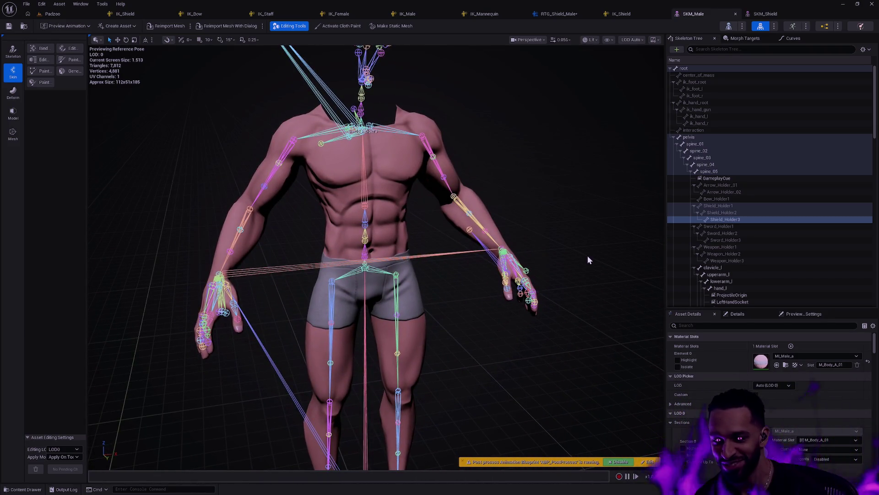
click(568, 234)
mouse_move(569, 232)
mouse_down()
mouse_move(569, 220)
mouse_move(576, 226)
mouse_up()
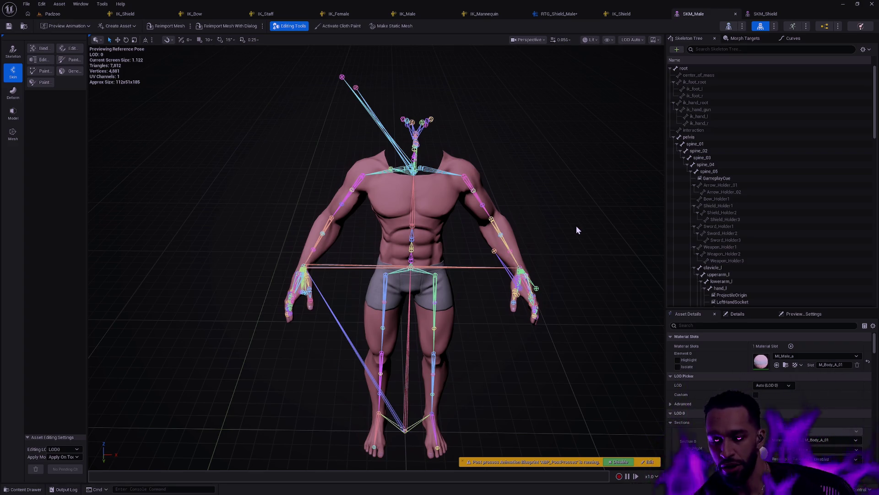
Frame the left hand and select its Weapon_L socket
drag(577, 224, 577, 224)
click(501, 251)
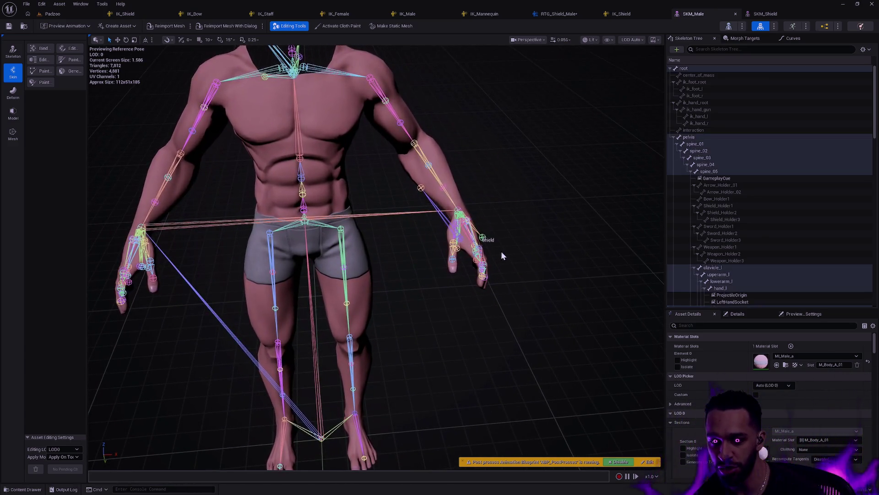
key(f)
scroll(463, 269, up, 5)
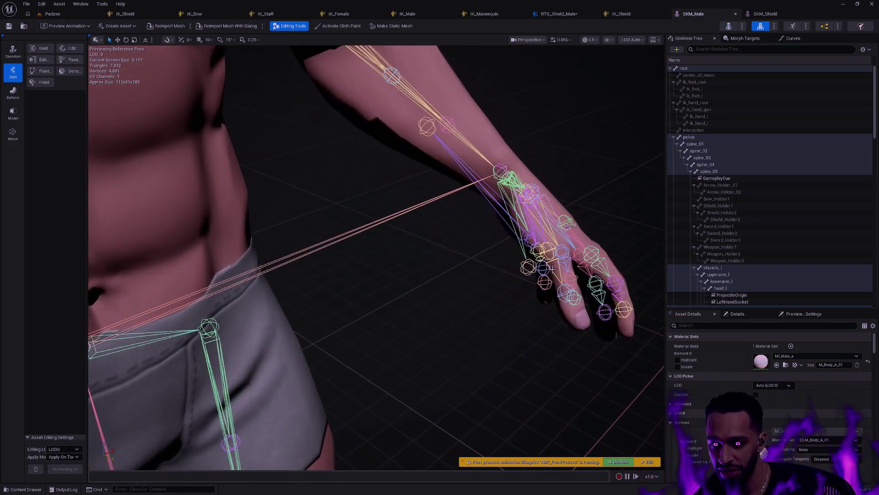
click(529, 267)
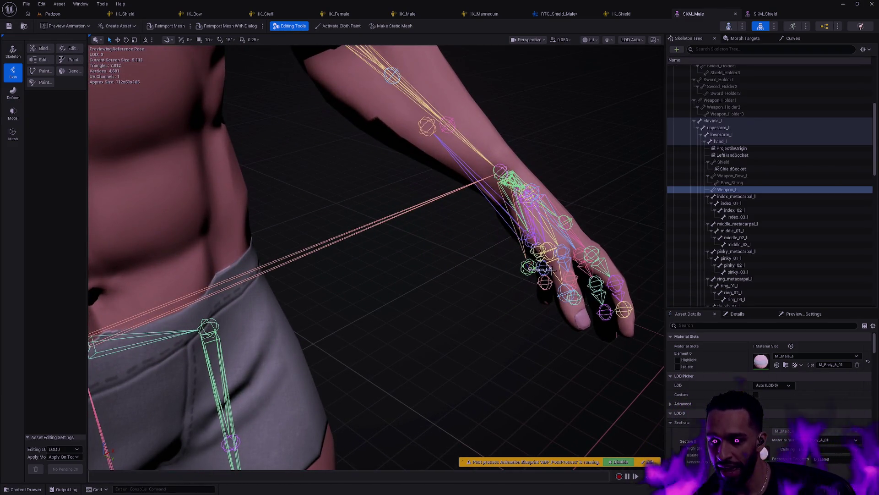
scroll(553, 270, down, 3)
drag(553, 270, 553, 270)
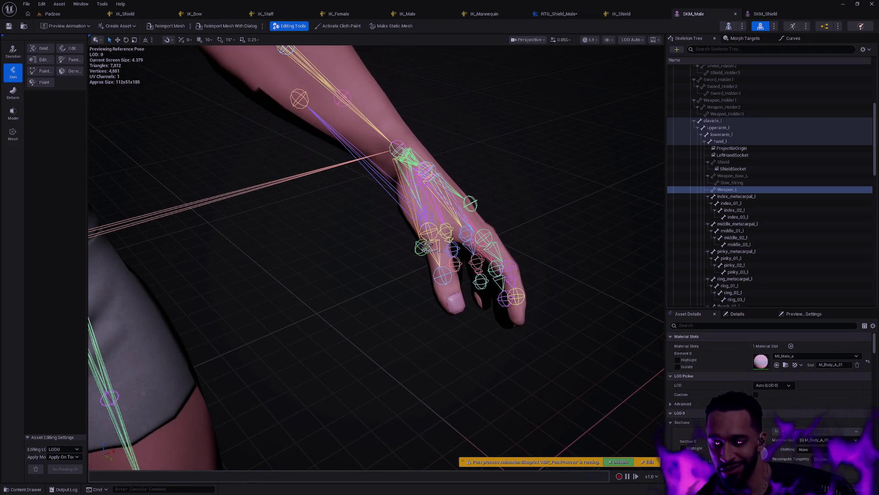
Orbit around the full skeleton, then return to the RTG_Shield_Male retargeter
mouse_move(522, 243)
mouse_down()
mouse_move(522, 256)
mouse_move(504, 259)
mouse_up()
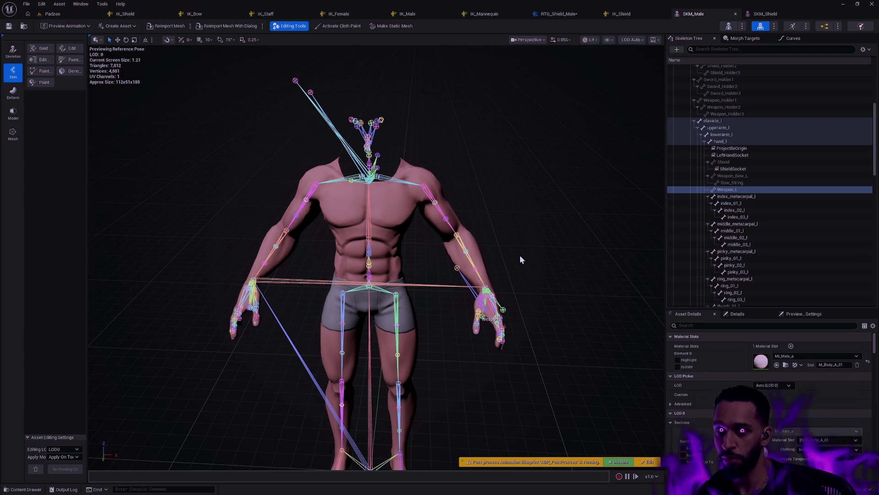
drag(474, 265, 473, 170)
drag(449, 283, 449, 275)
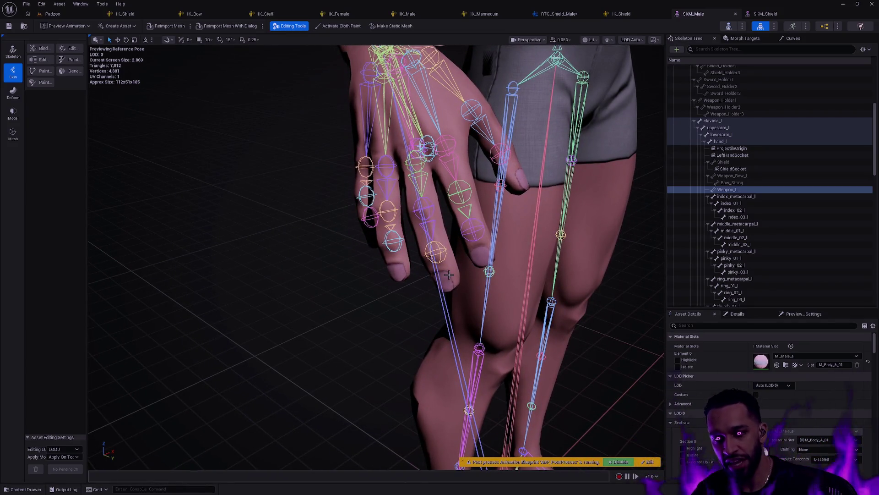
drag(449, 275, 449, 332)
drag(435, 197, 486, 198)
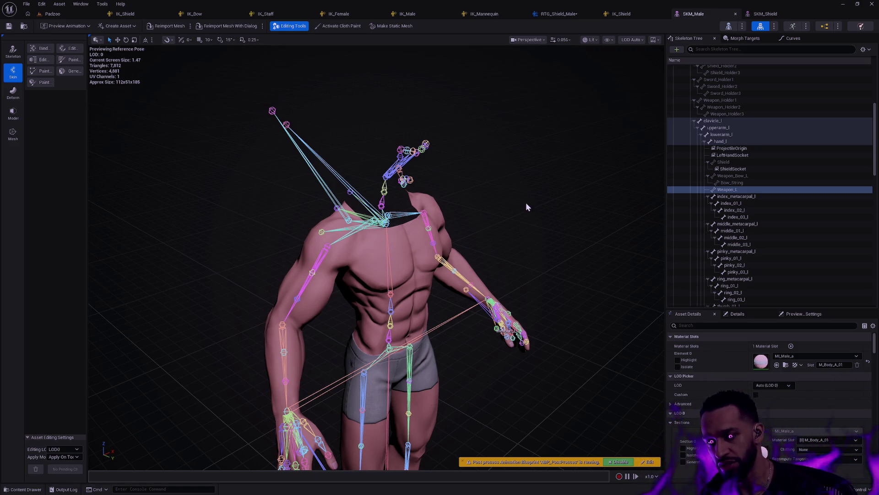
drag(519, 207, 589, 207)
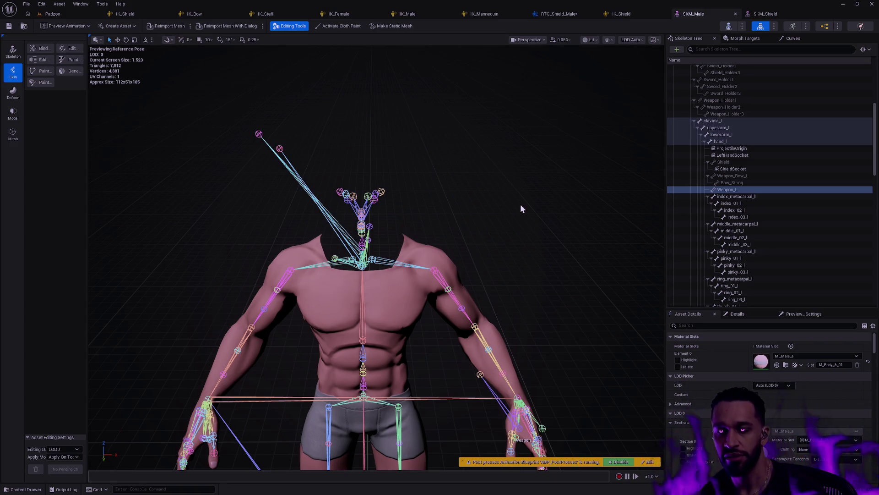
click(565, 15)
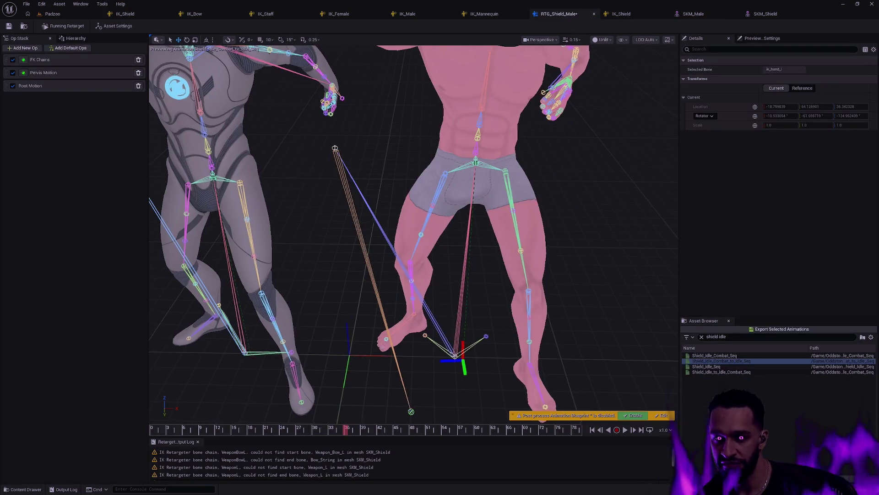
Scrub Shield_Idle_Combat_to_Idle_Seq through frames 13, 46 and 31, then enlarge the preview
scroll(562, 187, down, 5)
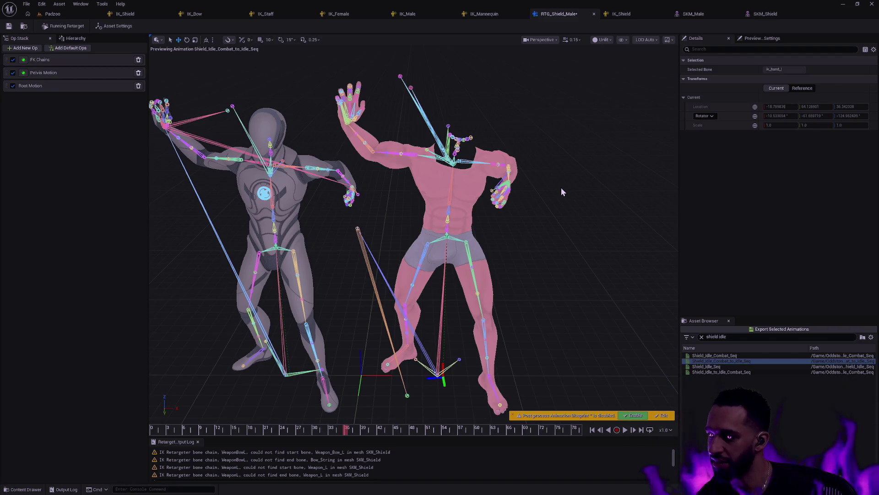
drag(398, 104, 398, 104)
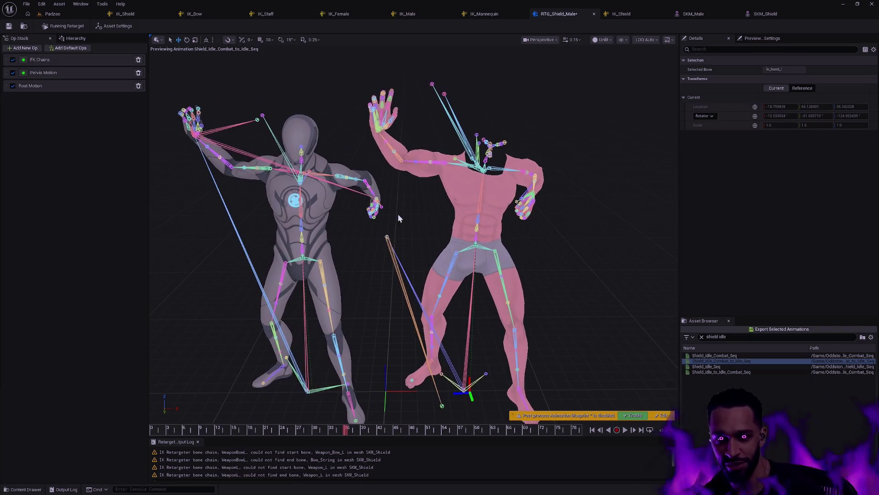
mouse_move(340, 429)
mouse_down()
mouse_move(161, 430)
mouse_move(387, 430)
mouse_move(518, 416)
mouse_move(393, 418)
mouse_move(490, 411)
mouse_move(403, 406)
mouse_move(458, 399)
mouse_move(428, 394)
mouse_up()
mouse_move(431, 428)
mouse_down()
mouse_move(364, 429)
mouse_move(442, 428)
mouse_up()
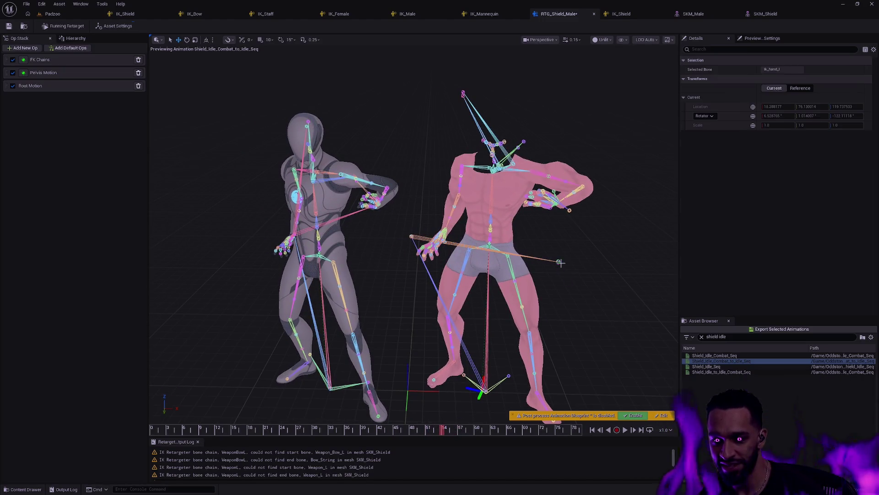
scroll(564, 281, up, 5)
mouse_move(439, 433)
mouse_down()
mouse_move(286, 432)
mouse_move(416, 432)
mouse_up()
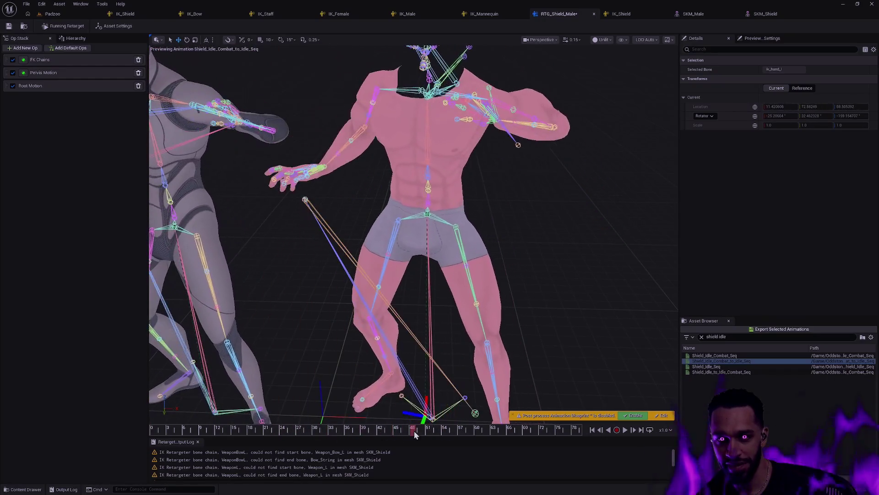
scroll(567, 264, down, 3)
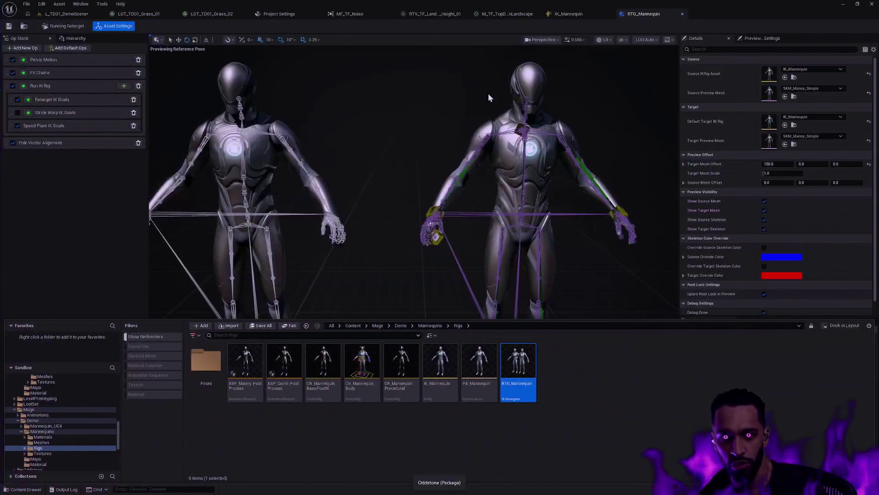
click(428, 163)
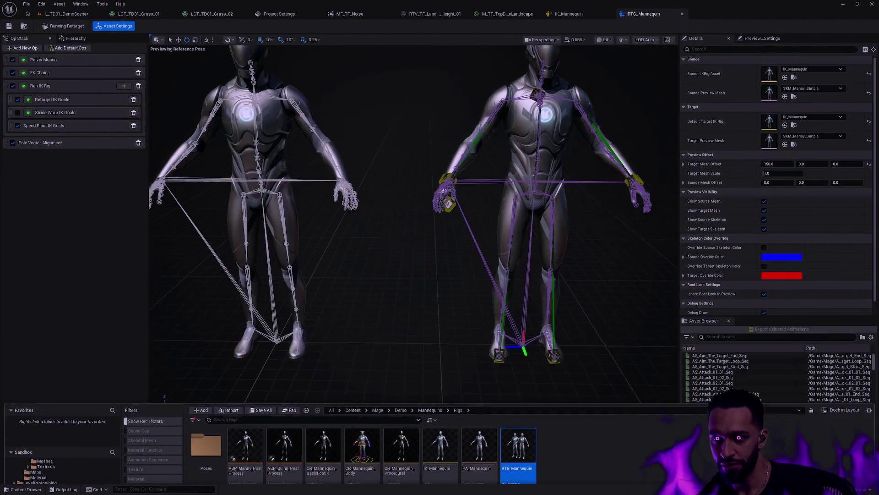
Compare RTG_Mannequin's Pelvis Motion and FK Chains op settings
key(ctrl+b)
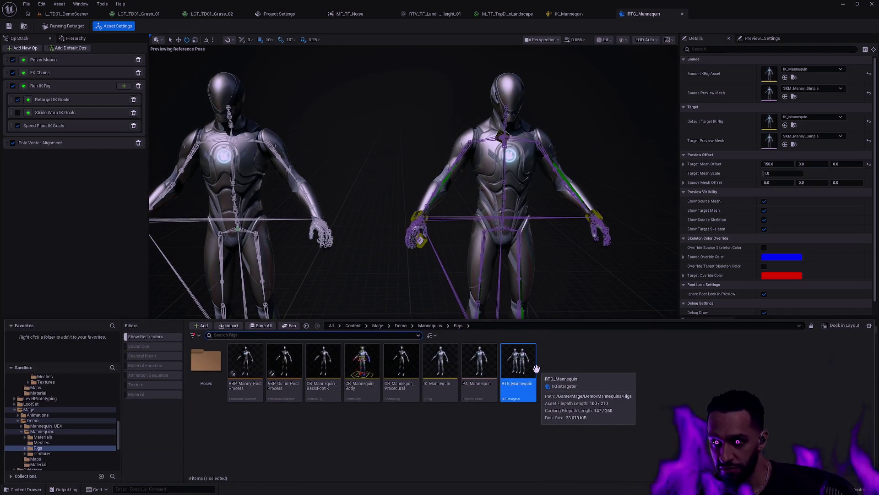
click(581, 277)
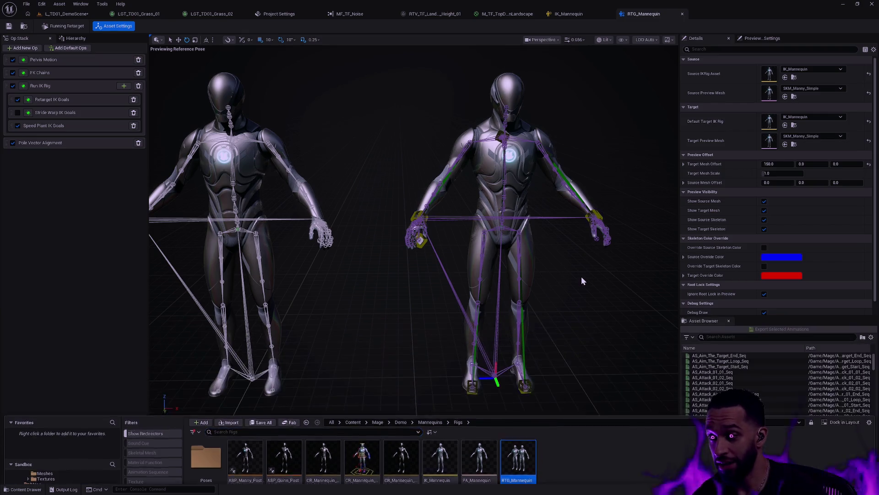
click(61, 60)
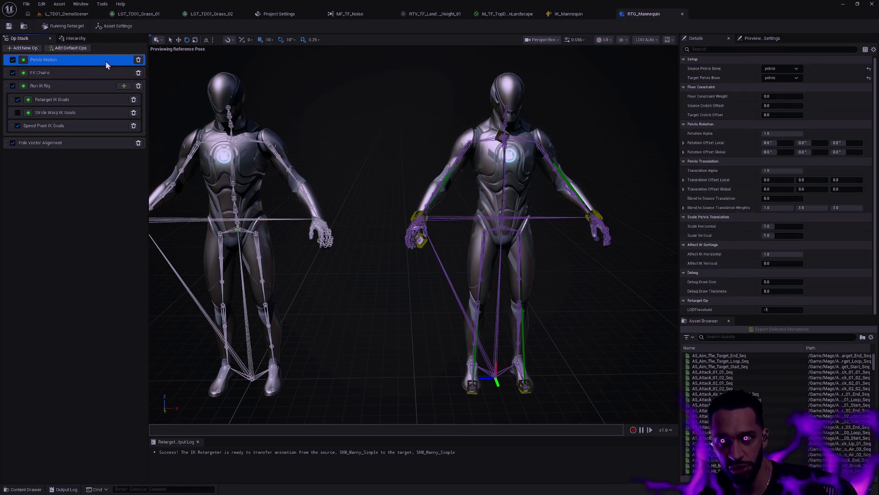
click(76, 73)
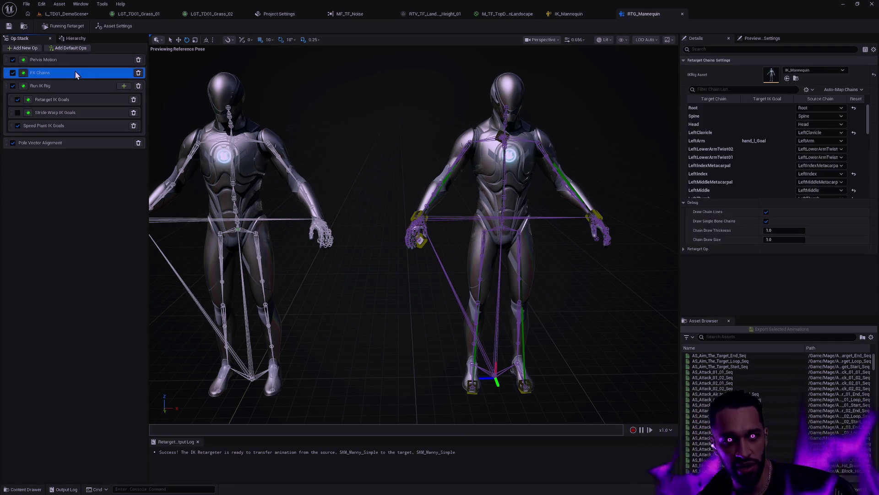
click(86, 61)
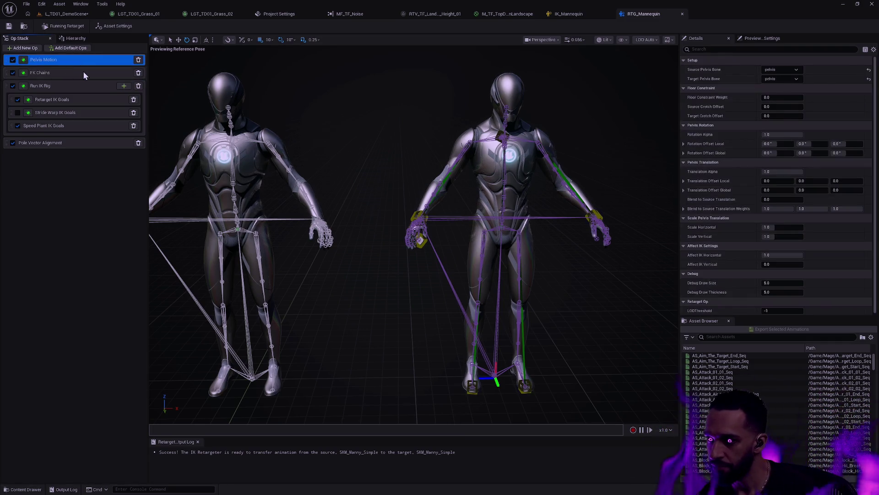
click(84, 71)
Inspect the FootRootIK and LeftFootIK chains' retarget settings
drag(868, 115, 864, 183)
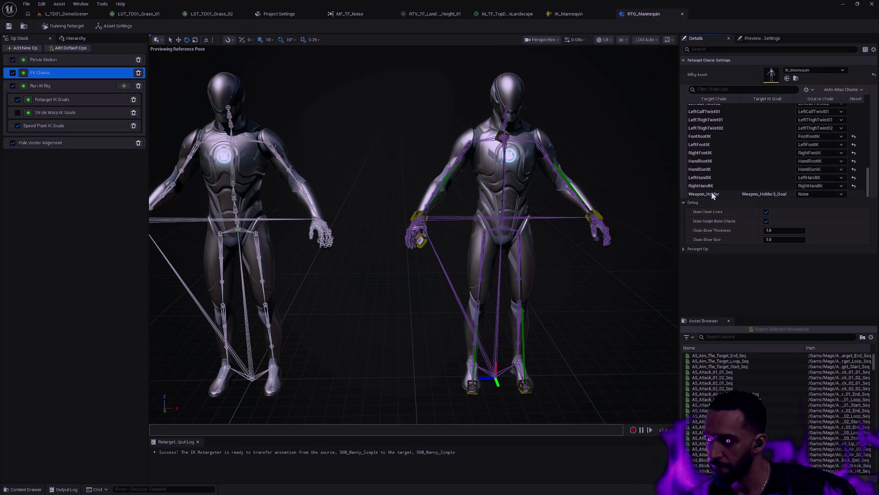
click(717, 137)
click(717, 144)
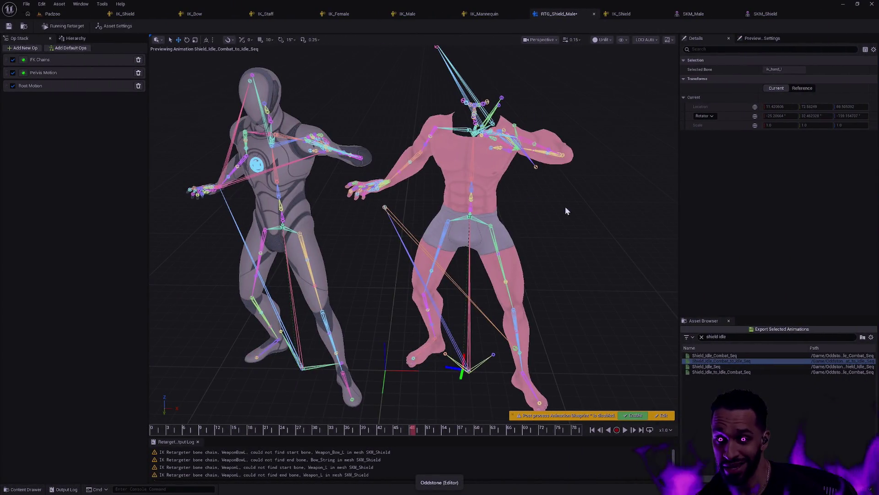
Move Pelvis Motion above FK Chains and scrub frames 3 to 38 to check the pose
click(50, 78)
drag(7, 77, 7, 59)
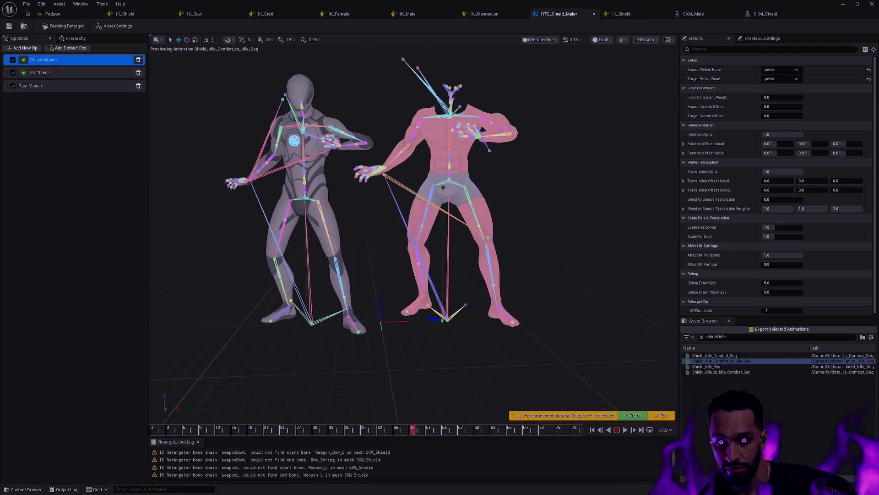
click(164, 428)
mouse_move(166, 428)
mouse_down()
mouse_move(358, 430)
mouse_move(205, 427)
mouse_move(353, 427)
mouse_move(229, 429)
mouse_up()
mouse_move(311, 387)
mouse_down()
mouse_move(318, 417)
mouse_move(311, 389)
mouse_move(314, 407)
mouse_up()
Move Pelvis Motion below FK Chains and back above, then pan the tldraw board
drag(7, 62, 7, 84)
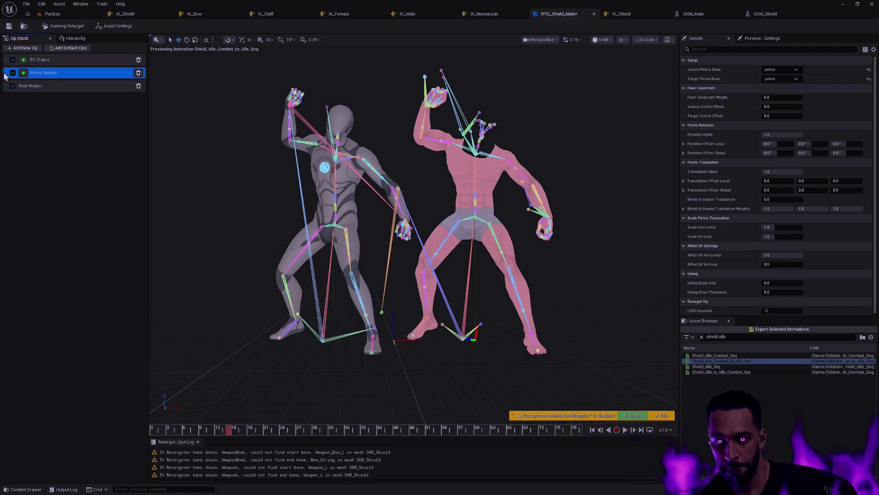
drag(8, 74, 9, 55)
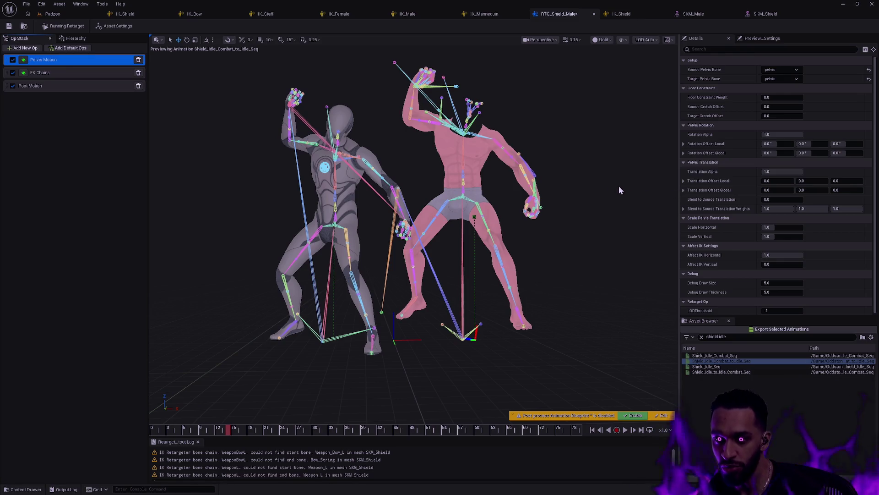
scroll(597, 200, up, 6)
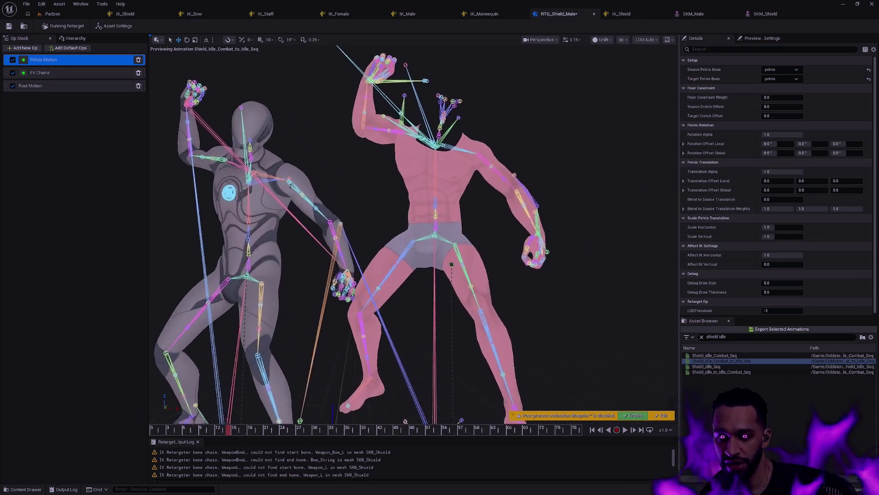
scroll(589, 240, down, 5)
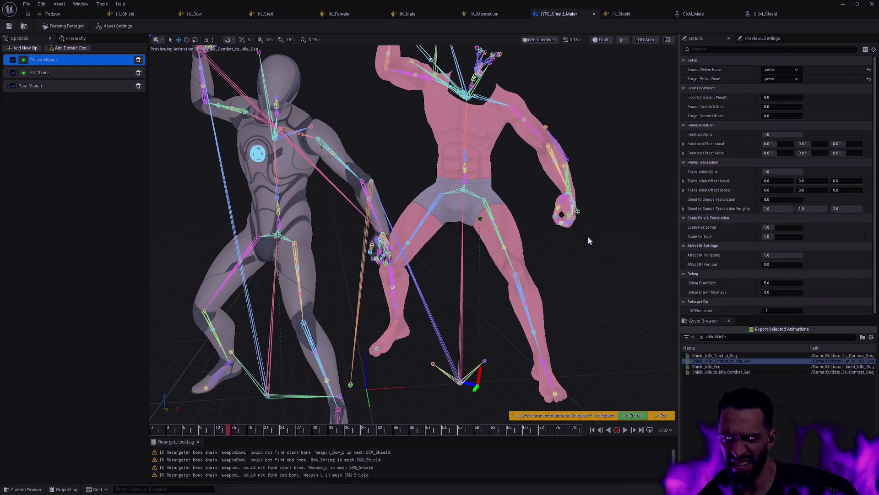
scroll(600, 230, down, 4)
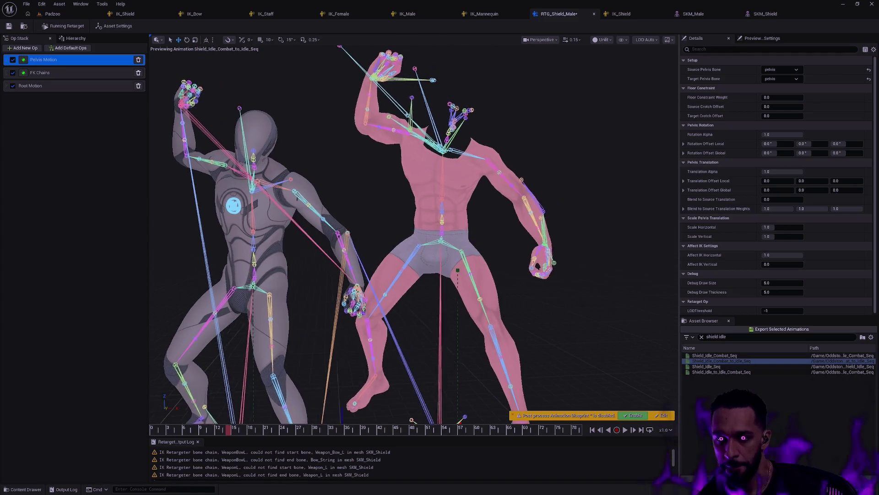
scroll(605, 249, up, 2)
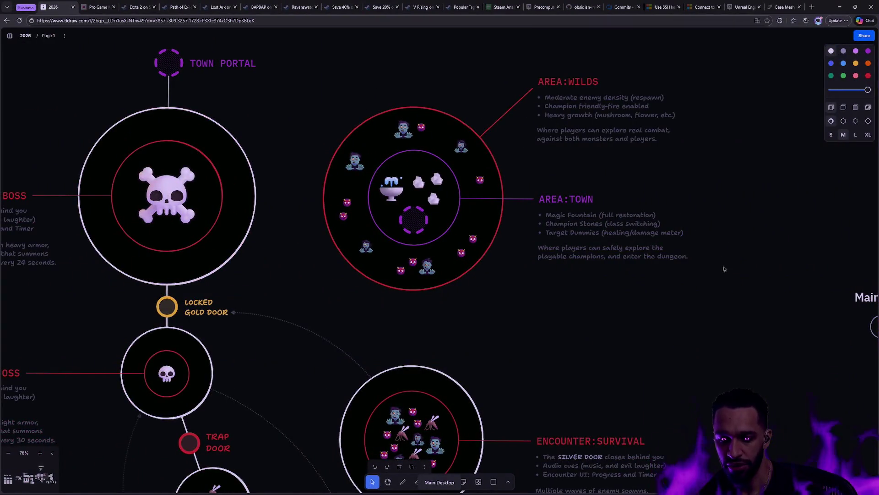
key(d)
mouse_move(817, 140)
mouse_down()
mouse_move(521, 152)
mouse_move(511, 272)
mouse_up()
Sketch a slanted four-cell floor grid with a small figure in the lower-right cell
scroll(522, 152, up, 4)
drag(347, 113, 556, 116)
drag(346, 260, 665, 271)
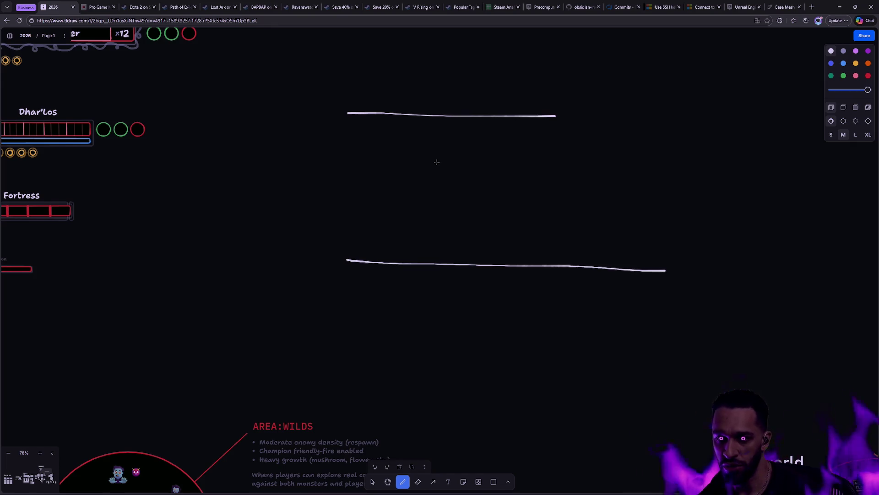
drag(346, 116, 339, 258)
drag(552, 117, 677, 271)
drag(457, 118, 497, 257)
drag(339, 182, 613, 186)
mouse_move(577, 210)
mouse_down()
mouse_move(567, 228)
mouse_move(577, 231)
mouse_move(586, 219)
mouse_move(588, 234)
mouse_up()
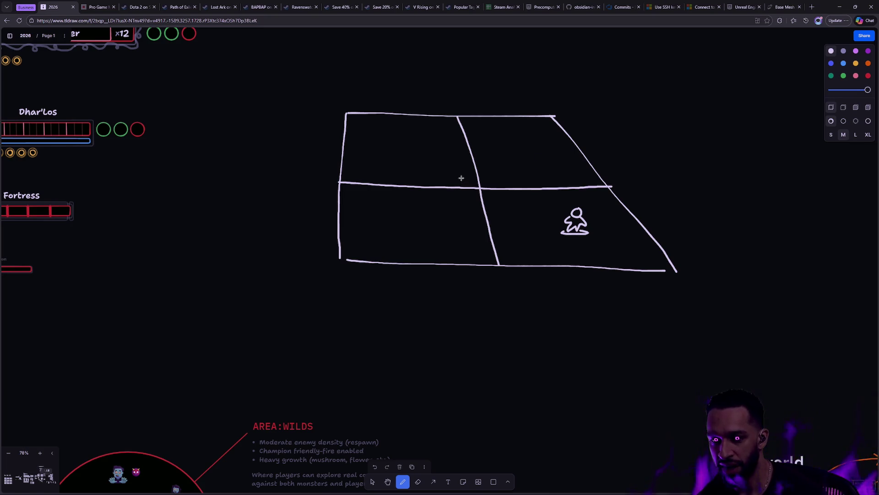
Duplicate the figure, recolour the copy red, move it to the lower-left cell, then delete it
key(v)
click(571, 222)
key(ctrl+c)
key(ctrl+v)
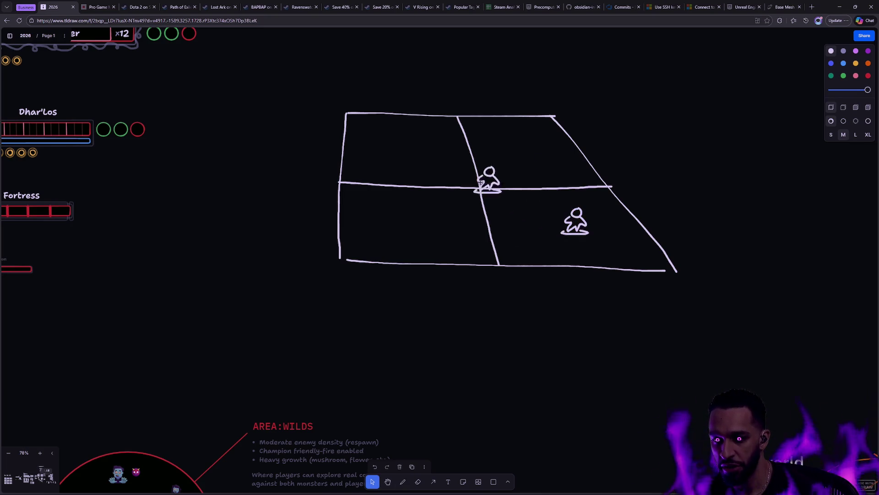
click(869, 75)
mouse_move(504, 171)
mouse_down()
mouse_move(459, 197)
mouse_move(477, 177)
mouse_move(511, 212)
mouse_move(458, 210)
mouse_up()
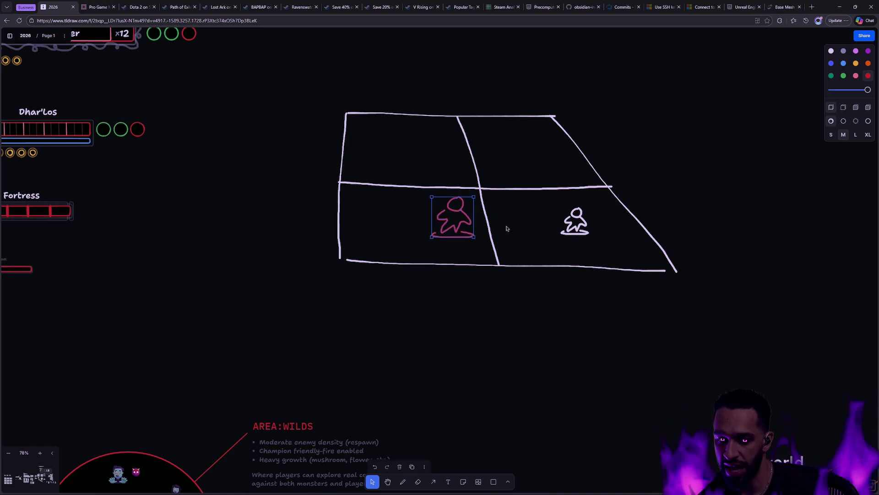
key(Delete)
key(d)
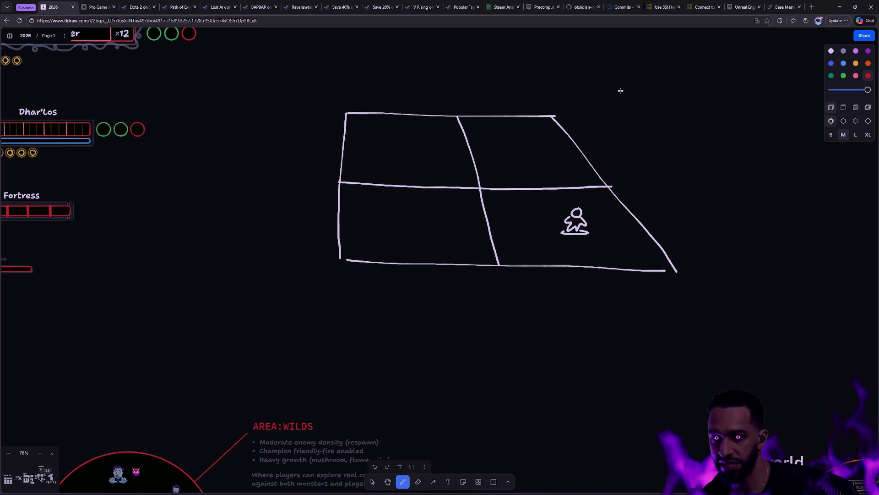
scroll(604, 119, up, 3)
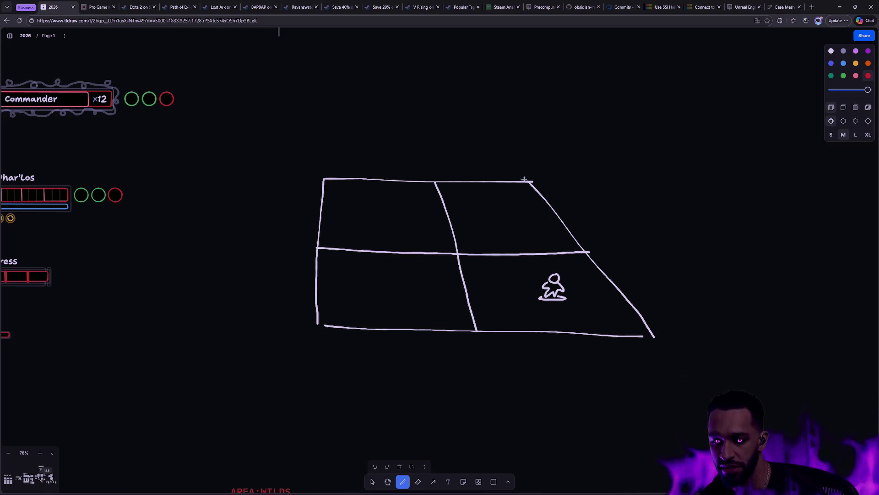
Doodle a red devil with head, arms and strokes over the grid, undoing the ellipse
mouse_move(482, 110)
mouse_down()
mouse_move(456, 106)
mouse_move(458, 167)
mouse_move(484, 112)
mouse_move(460, 95)
mouse_move(497, 104)
mouse_move(504, 127)
mouse_up()
drag(428, 151, 383, 166)
mouse_move(497, 156)
mouse_down()
mouse_move(520, 152)
mouse_move(543, 173)
mouse_up()
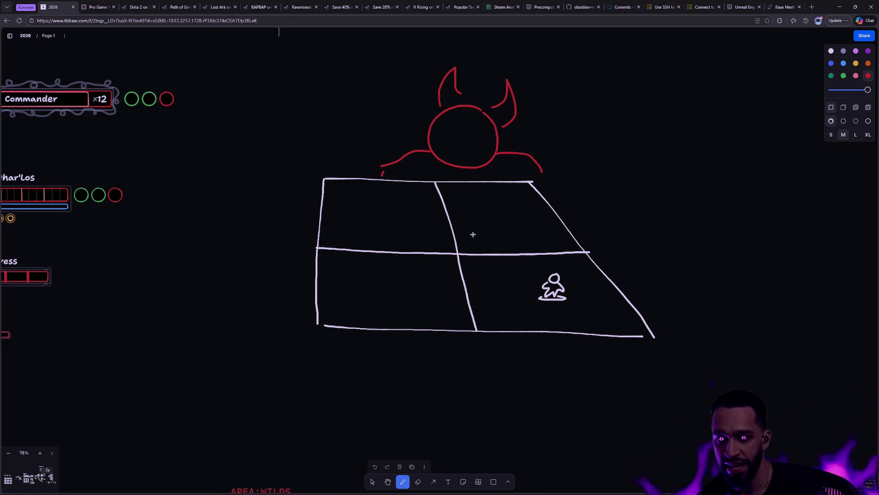
mouse_move(453, 244)
mouse_down()
mouse_move(382, 243)
mouse_move(457, 288)
mouse_move(442, 241)
mouse_up()
mouse_move(555, 226)
mouse_down()
mouse_move(530, 224)
mouse_move(567, 224)
mouse_up()
key(ctrl+z)
key(ctrl+z)
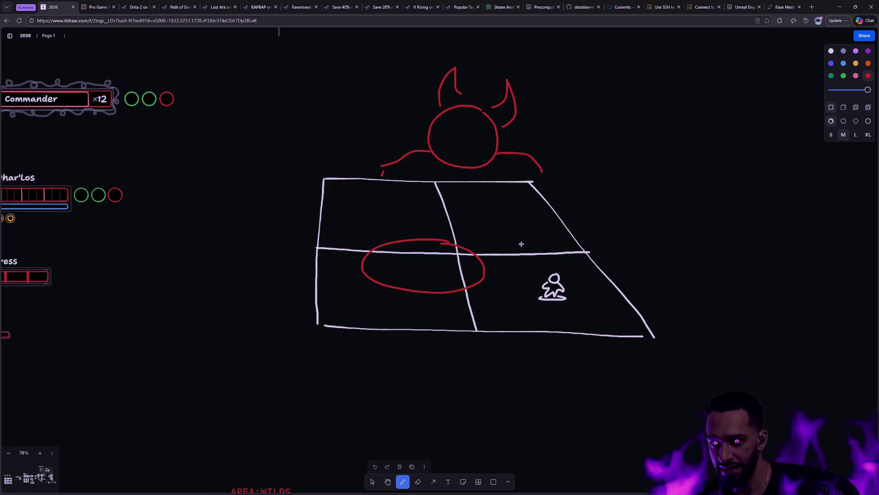
mouse_move(414, 143)
mouse_down()
mouse_move(371, 138)
mouse_move(430, 229)
mouse_move(416, 149)
mouse_up()
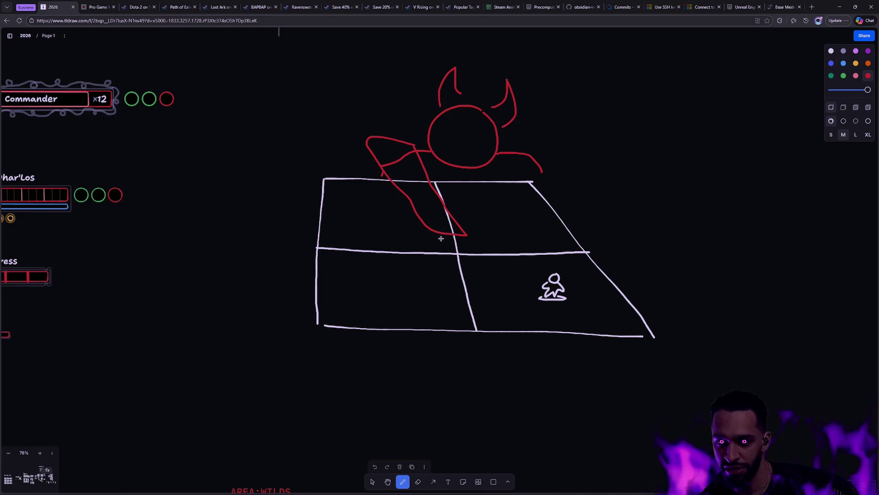
drag(383, 223, 408, 228)
mouse_move(415, 238)
mouse_down()
mouse_move(397, 258)
mouse_move(439, 265)
mouse_up()
drag(467, 248, 484, 266)
Delete the red devil strokes, then the whole grid and figure
key(v)
mouse_move(337, 70)
mouse_down()
mouse_move(545, 151)
mouse_move(578, 174)
mouse_up()
key(Delete)
mouse_move(496, 280)
mouse_down()
mouse_move(471, 255)
mouse_move(400, 259)
mouse_move(385, 223)
mouse_move(408, 228)
mouse_move(397, 258)
mouse_up()
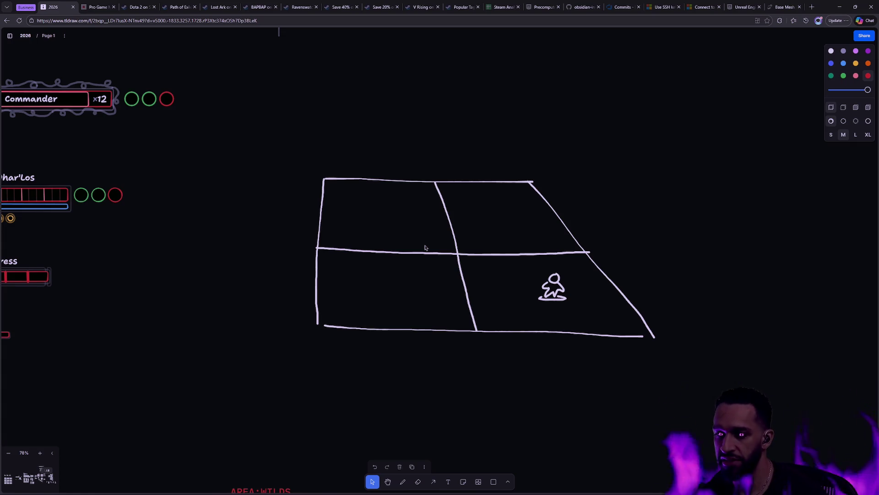
drag(703, 347, 310, 157)
key(Delete)
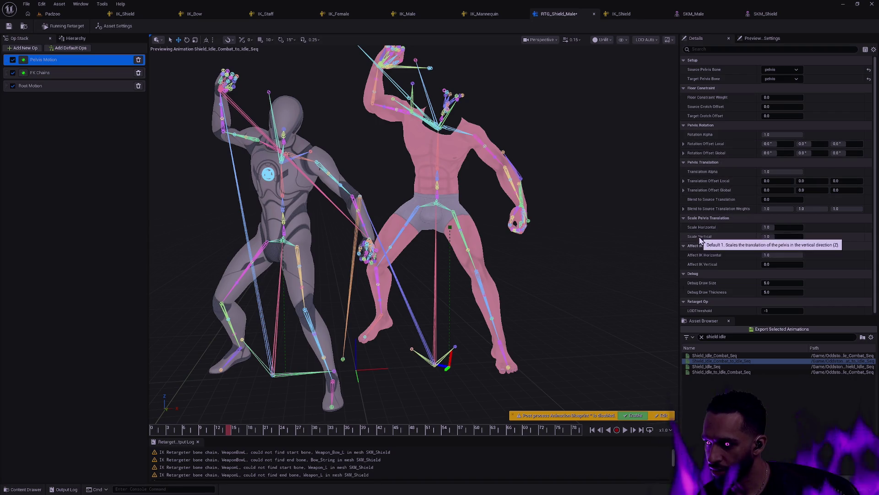
Reset Pelvis Motion's Affect IK Vertical to 0.0 and view both full characters
click(784, 264)
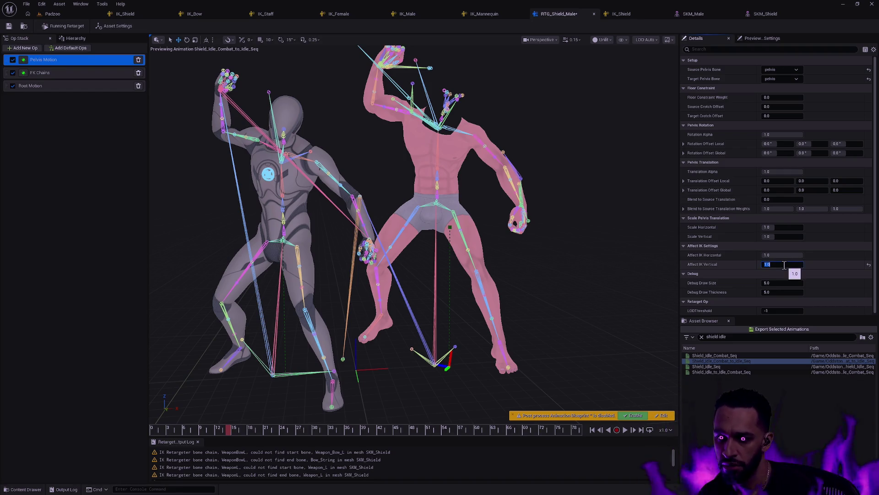
click(675, 265)
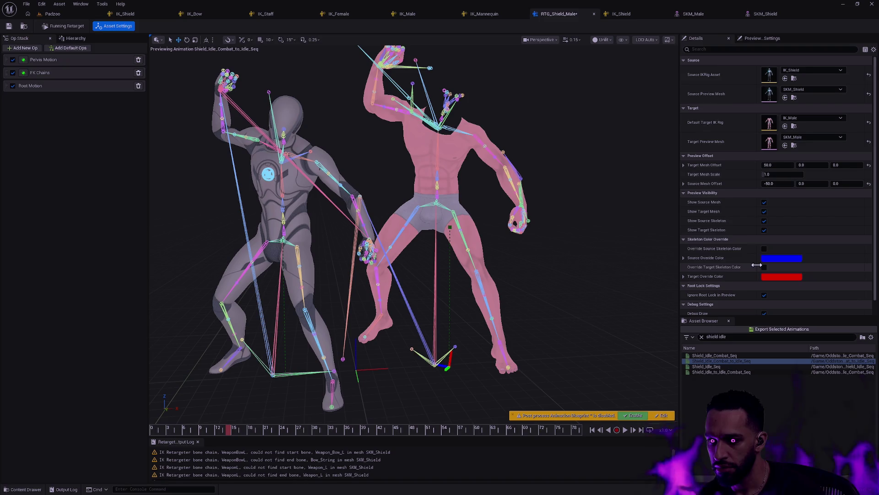
click(42, 59)
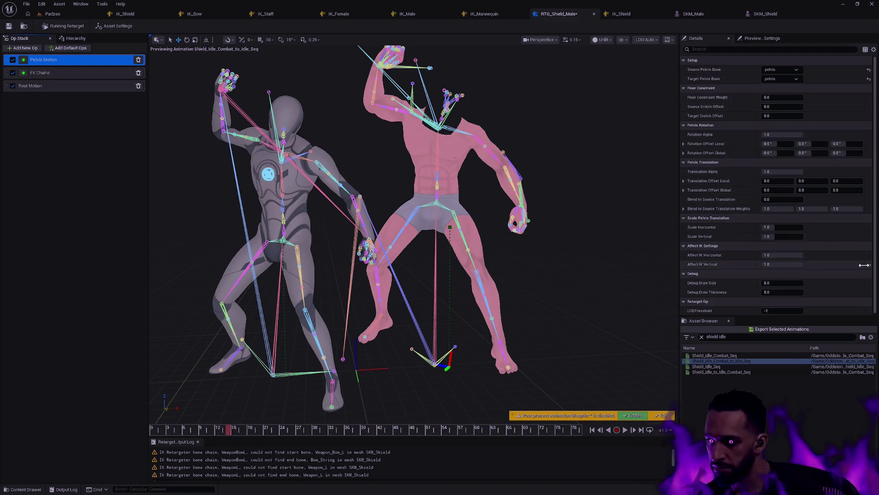
click(869, 265)
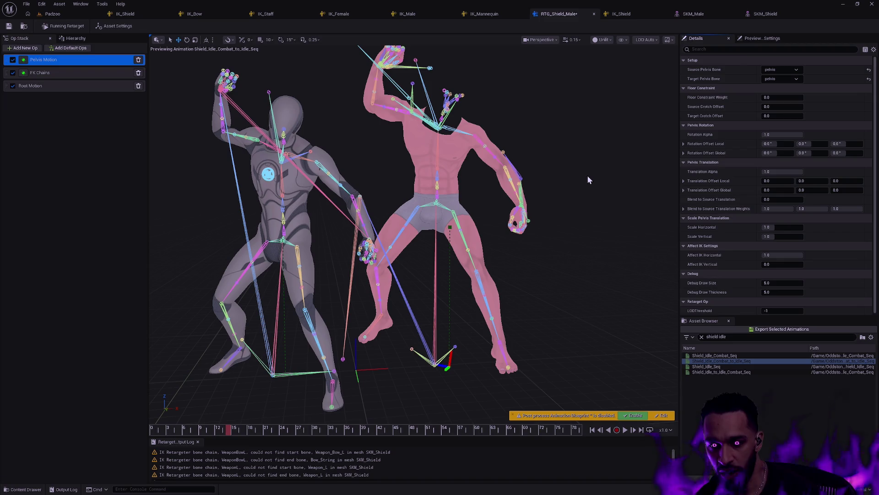
drag(587, 175, 587, 158)
drag(349, 322, 349, 322)
At the animation start, inspect the Bow_String, Weapon_Bow_L, Weapon_L, left-hand IK and Shield bones
click(164, 431)
mouse_move(164, 431)
mouse_down()
mouse_move(195, 429)
mouse_move(183, 421)
mouse_up()
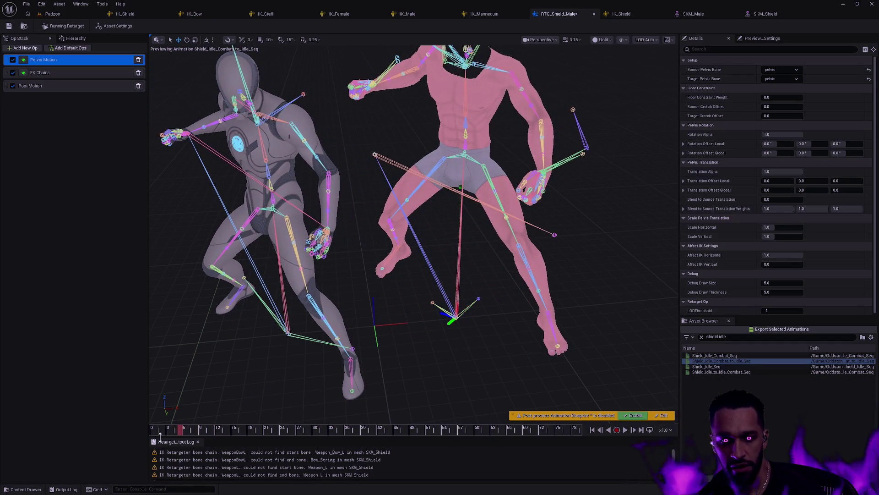
click(158, 433)
scroll(590, 171, up, 5)
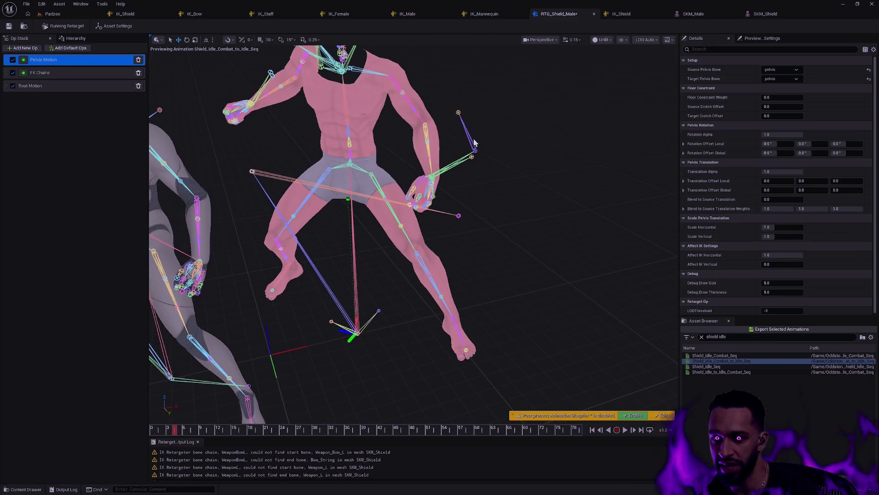
click(458, 112)
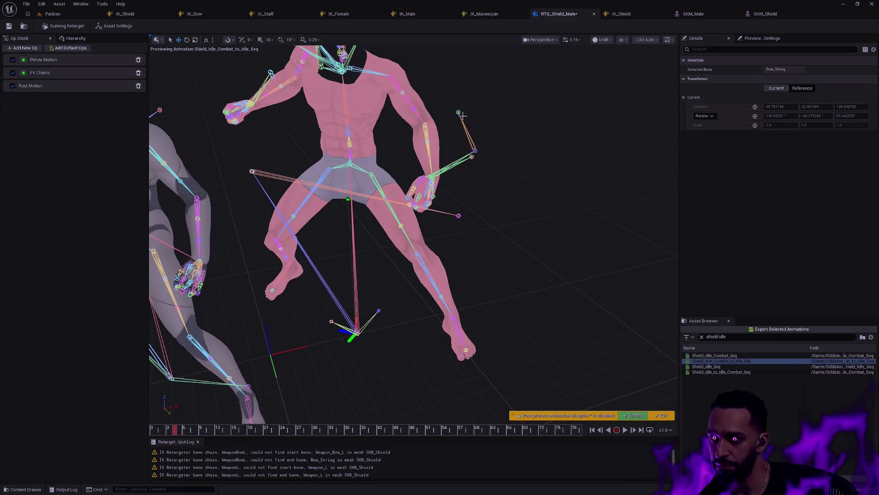
click(474, 150)
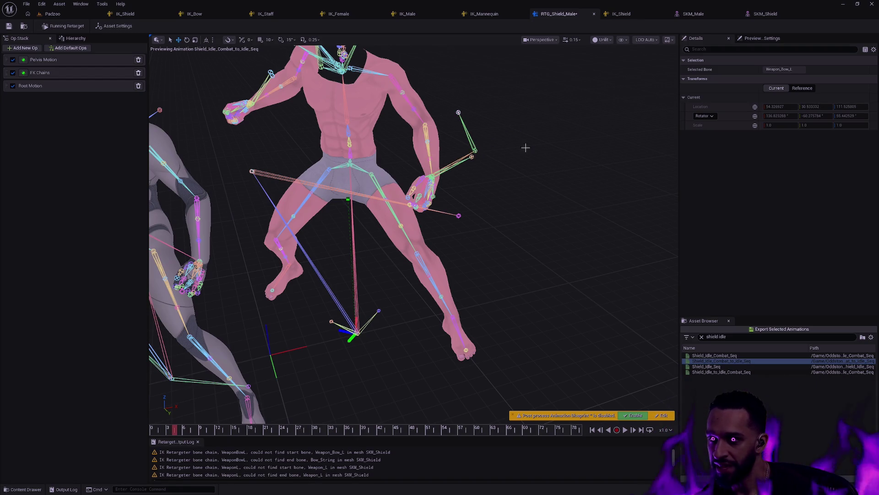
click(471, 157)
click(473, 155)
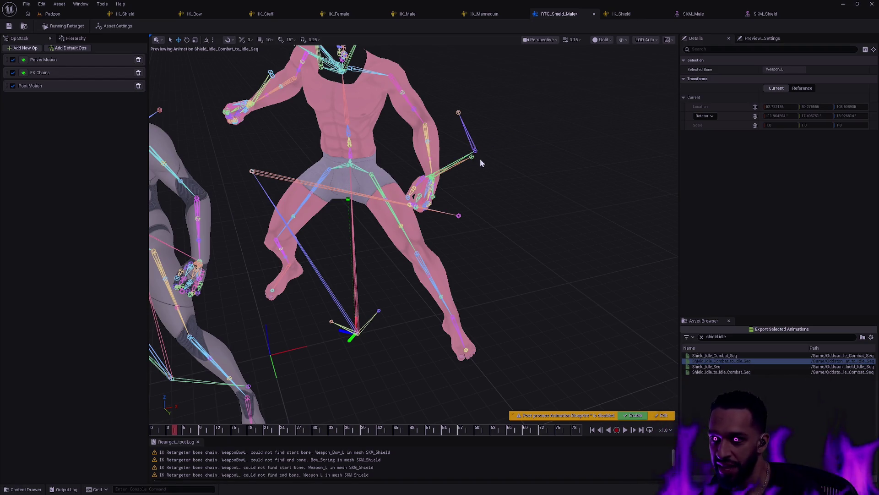
click(458, 215)
mouse_move(459, 215)
mouse_down()
mouse_move(412, 229)
mouse_move(531, 265)
mouse_up()
click(533, 266)
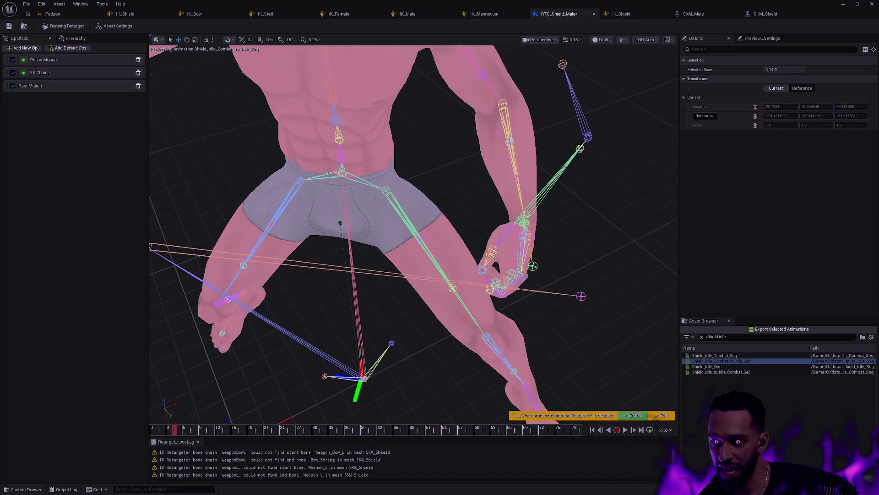
scroll(318, 367, down, 5)
Scrub to frames 23, 55 and 27, rechecking Bow_String, Weapon_L, Weapon_Bow_L and Shield bones
click(205, 429)
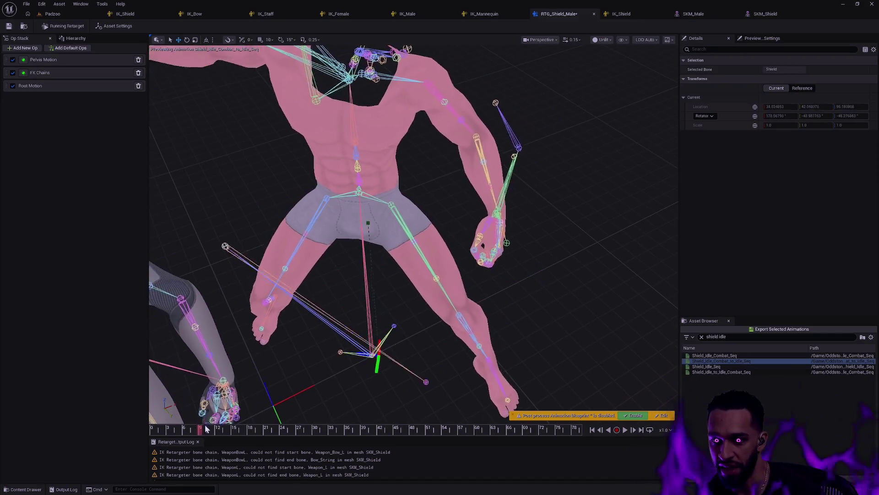
drag(204, 429, 276, 429)
mouse_move(340, 388)
mouse_down()
mouse_move(361, 380)
mouse_move(293, 428)
mouse_move(380, 428)
mouse_up()
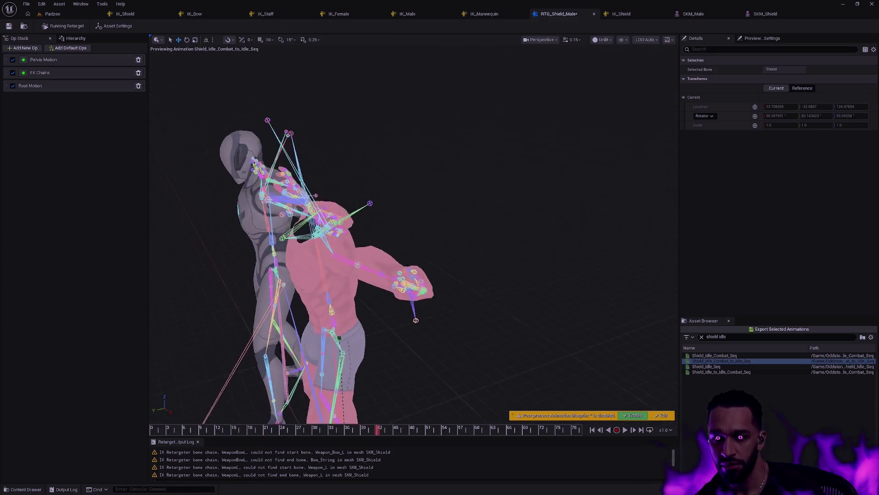
key(f)
click(483, 246)
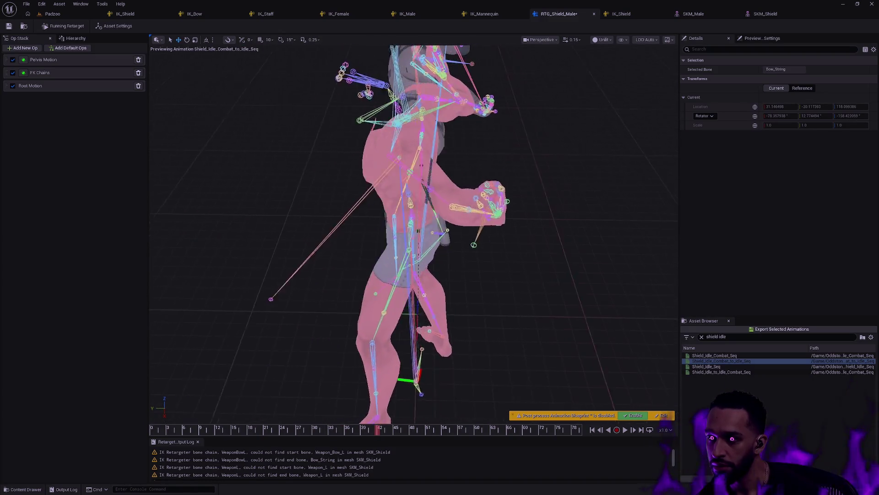
drag(379, 428, 461, 429)
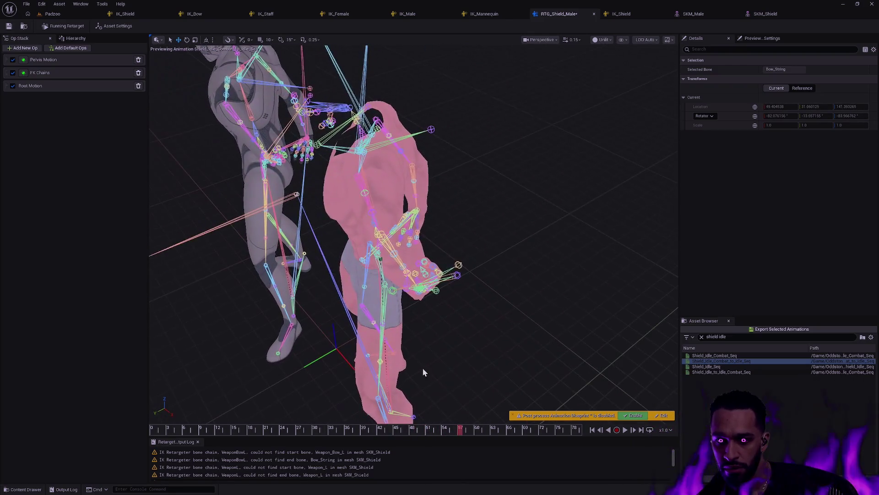
click(544, 271)
click(542, 270)
mouse_move(463, 428)
mouse_down()
mouse_move(291, 414)
mouse_move(393, 429)
mouse_up()
click(637, 300)
Set the viewport's bone display to show only selected bones
click(623, 39)
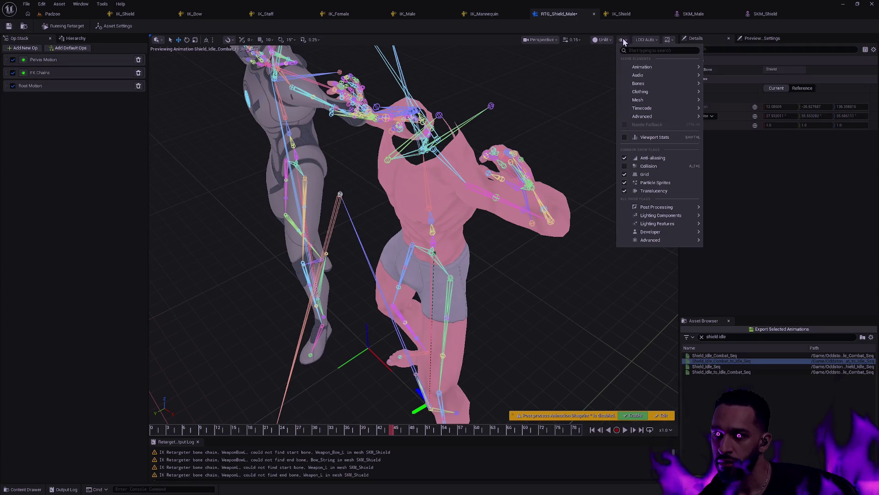
mouse_move(655, 84)
click(751, 160)
Scrub the animation from frame 66 back to about 48, then review the FK Chains mappings for the Shield, WeaponL and holder chains
drag(394, 429, 580, 429)
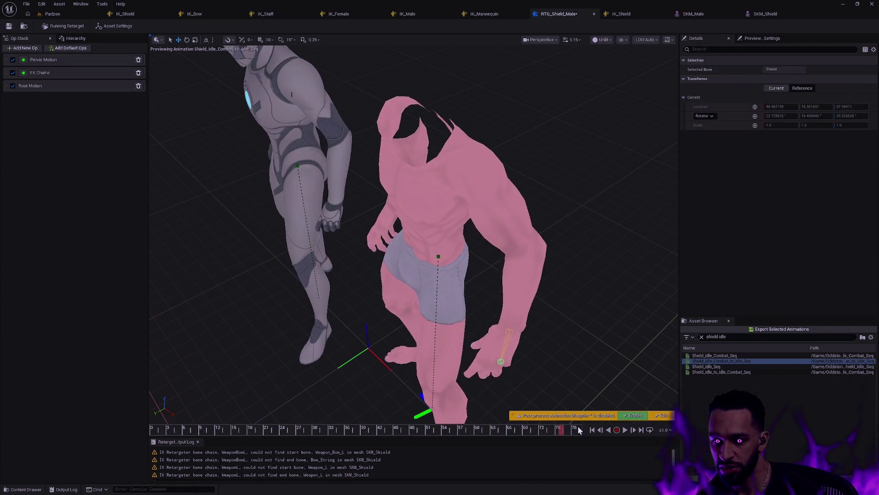
drag(460, 420, 460, 420)
mouse_move(576, 430)
mouse_down()
mouse_move(412, 426)
mouse_move(242, 401)
mouse_move(307, 411)
mouse_move(483, 408)
mouse_up()
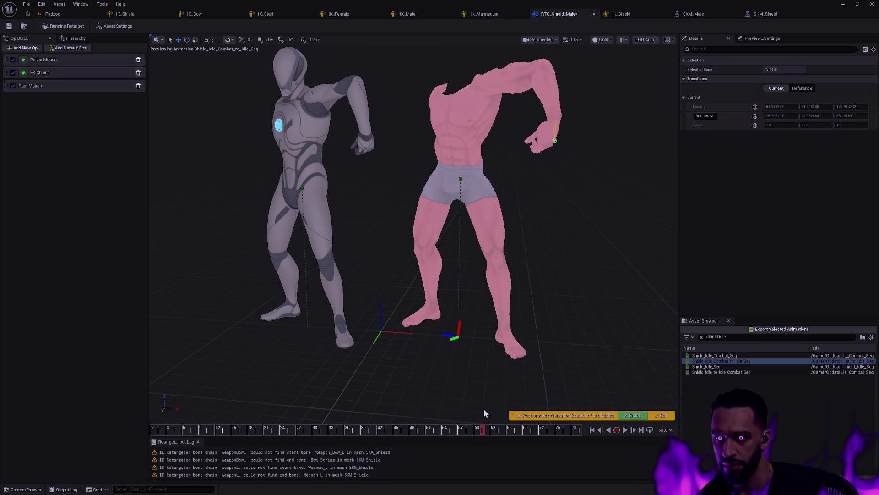
click(48, 73)
drag(867, 120, 872, 212)
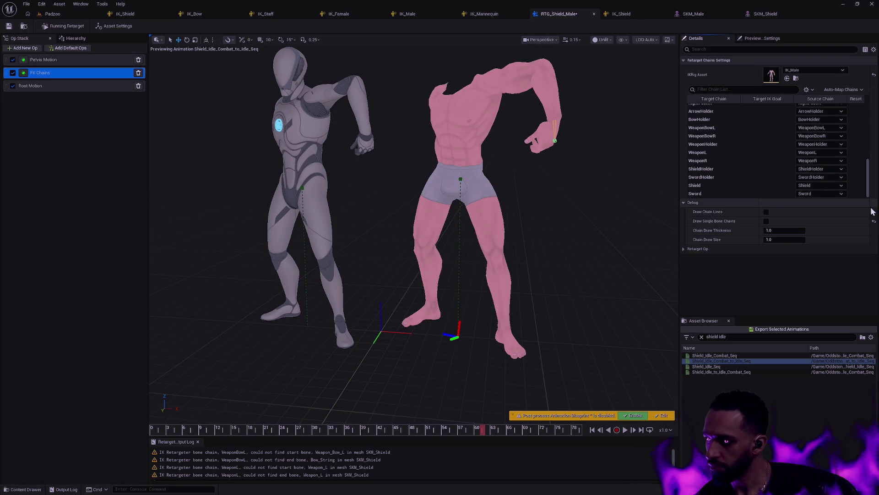